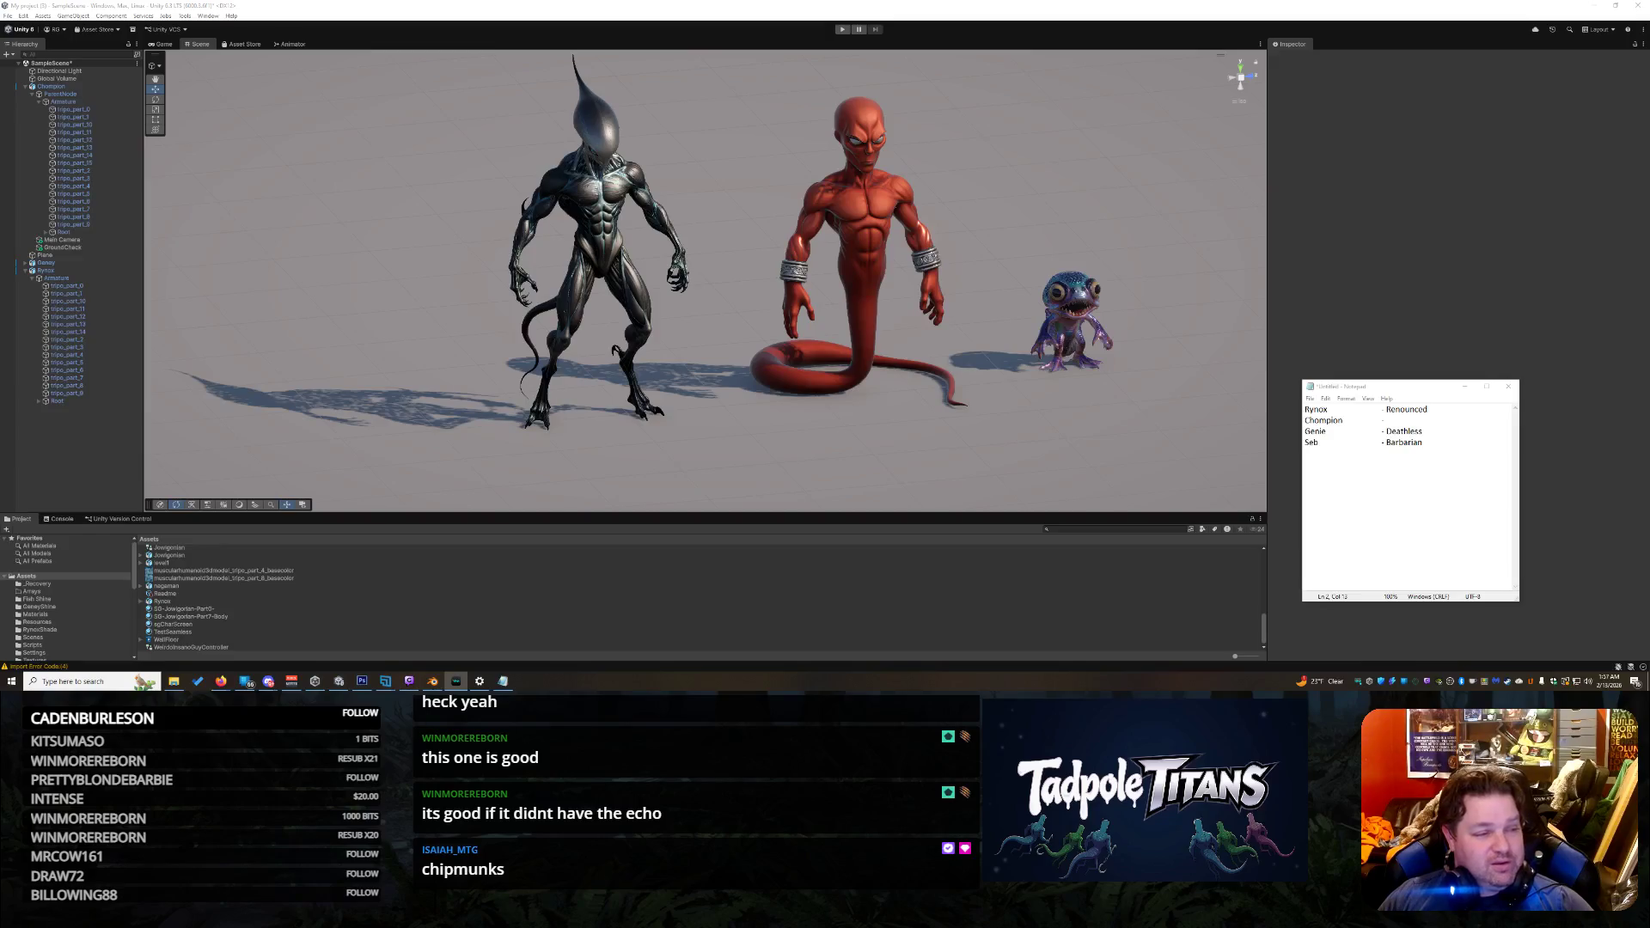
Step: Bring Unity forward, then zoom and orbit the Scene view toward the small fish creature
left_click(1164, 404)
scroll(1164, 404, "up", 5)
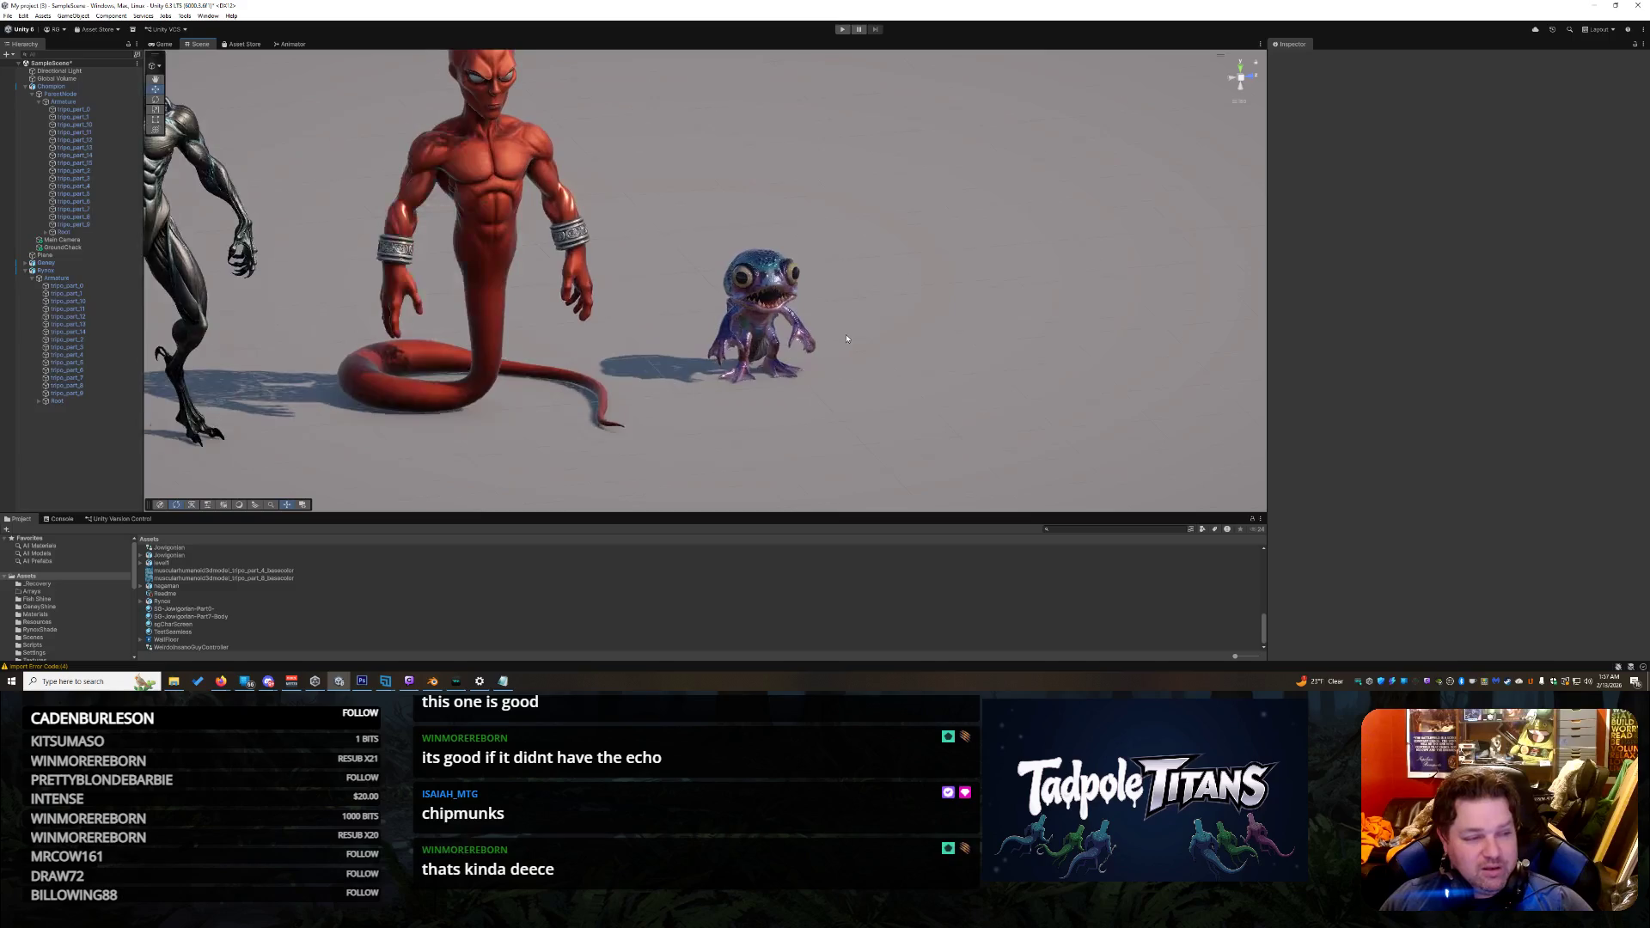
scroll(846, 338, "up", 5)
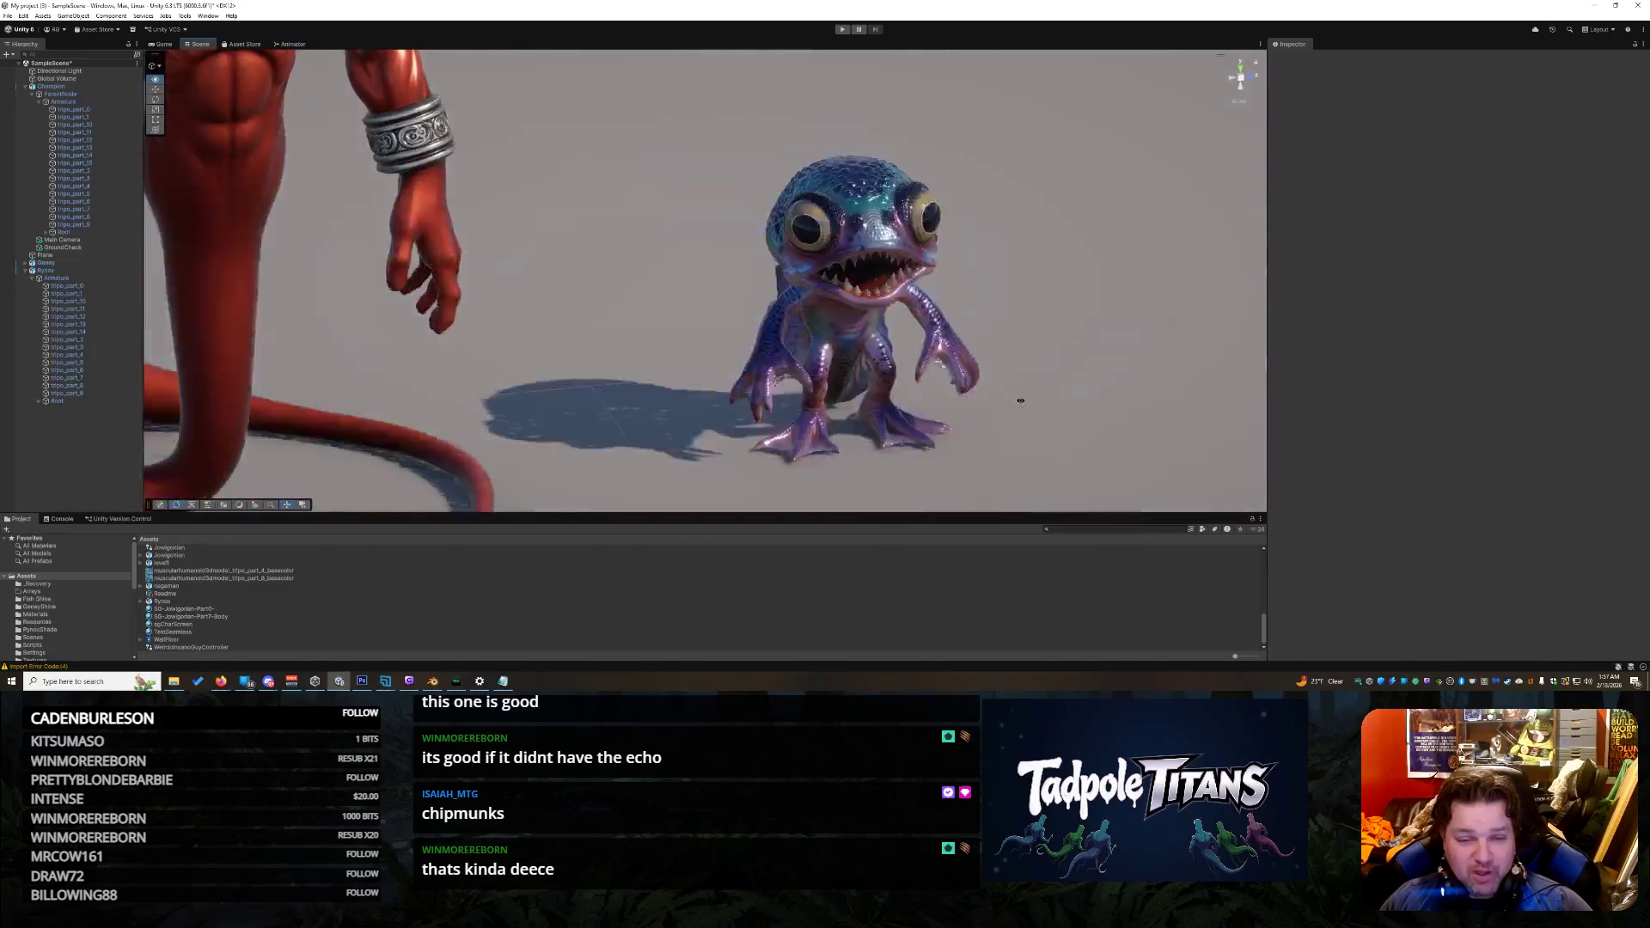
scroll(1020, 400, "up", 5)
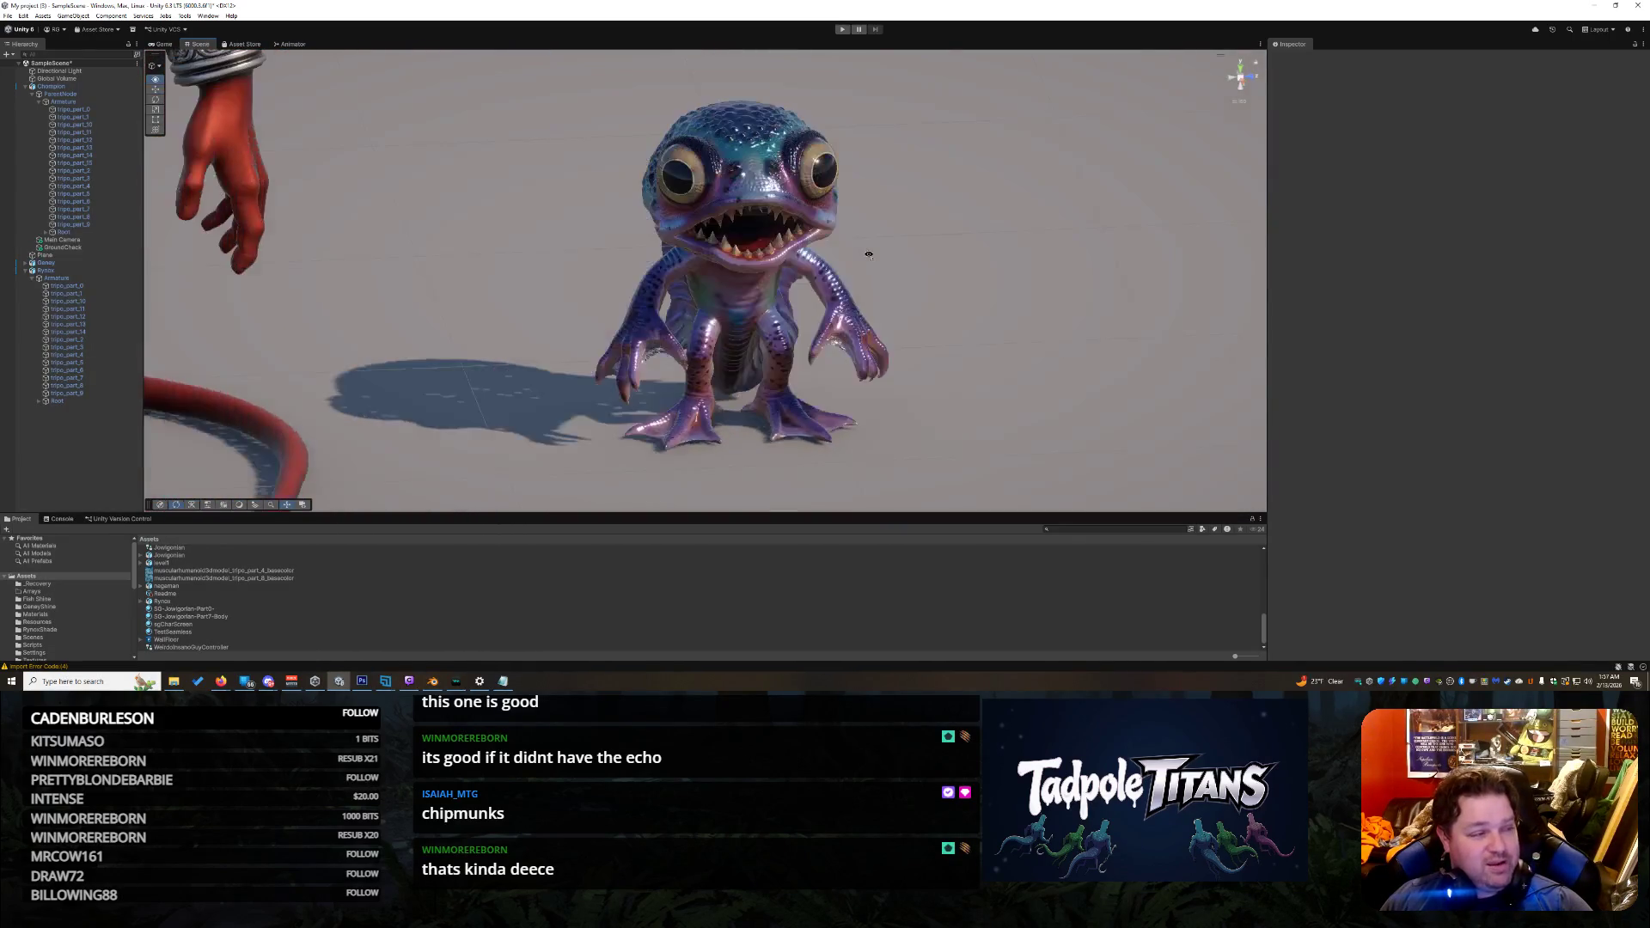
left_click_drag(869, 254, 852, 213)
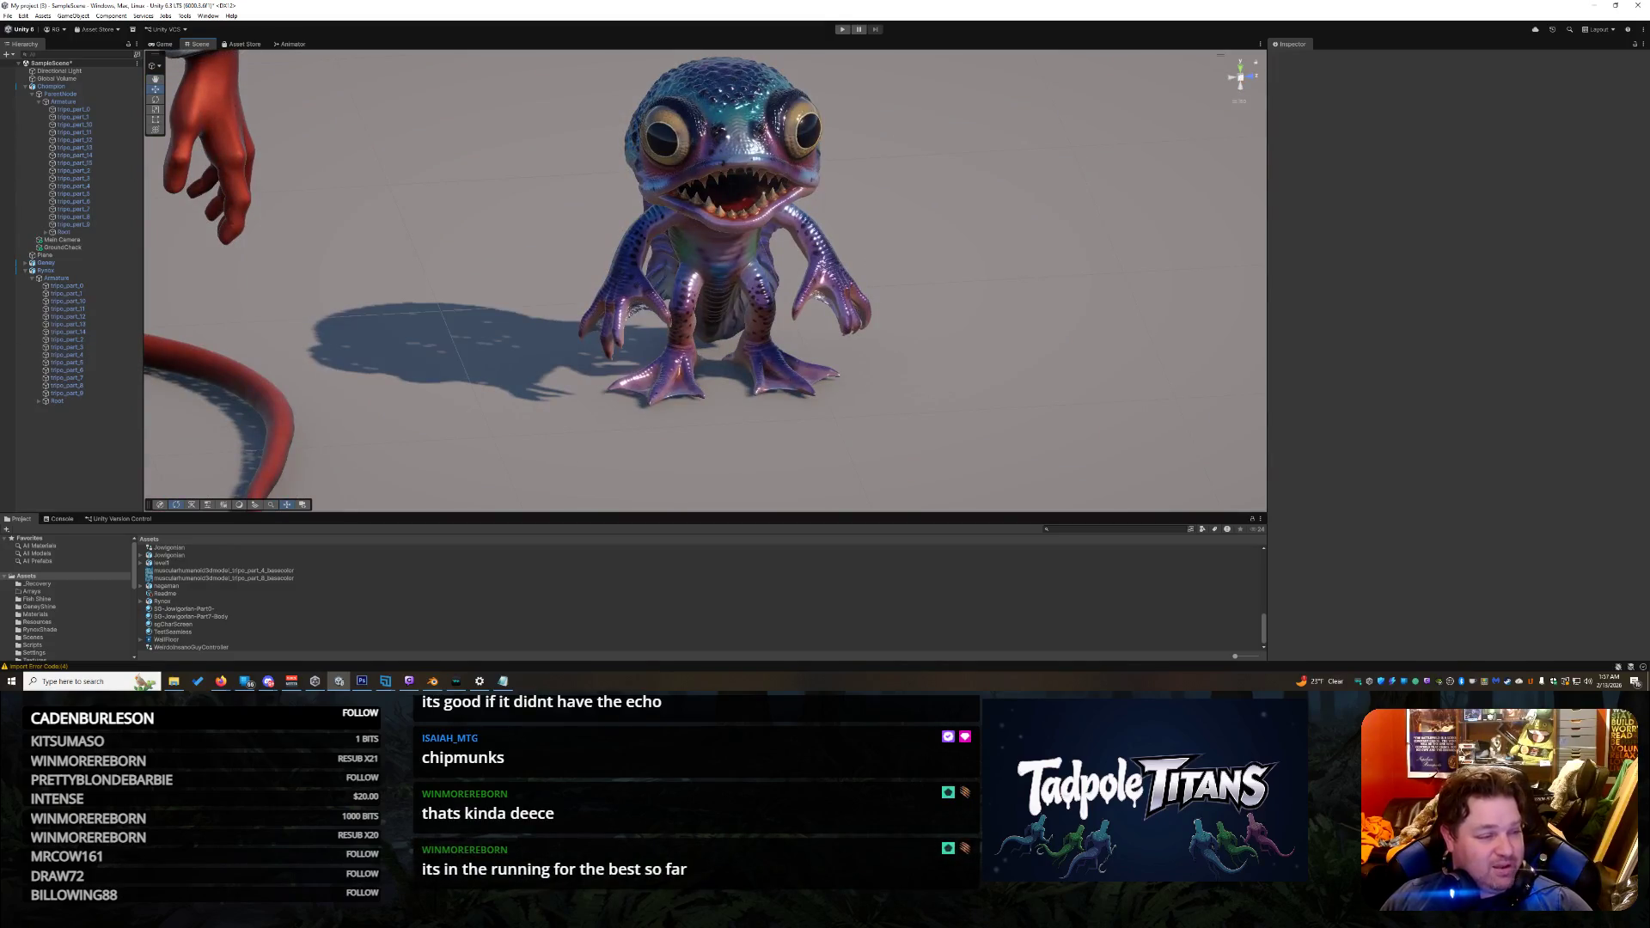
Step: Orbit closer for a side-on view of the fish creature, then bring Notepad forward
key("alt+Tab")
left_click(847, 347)
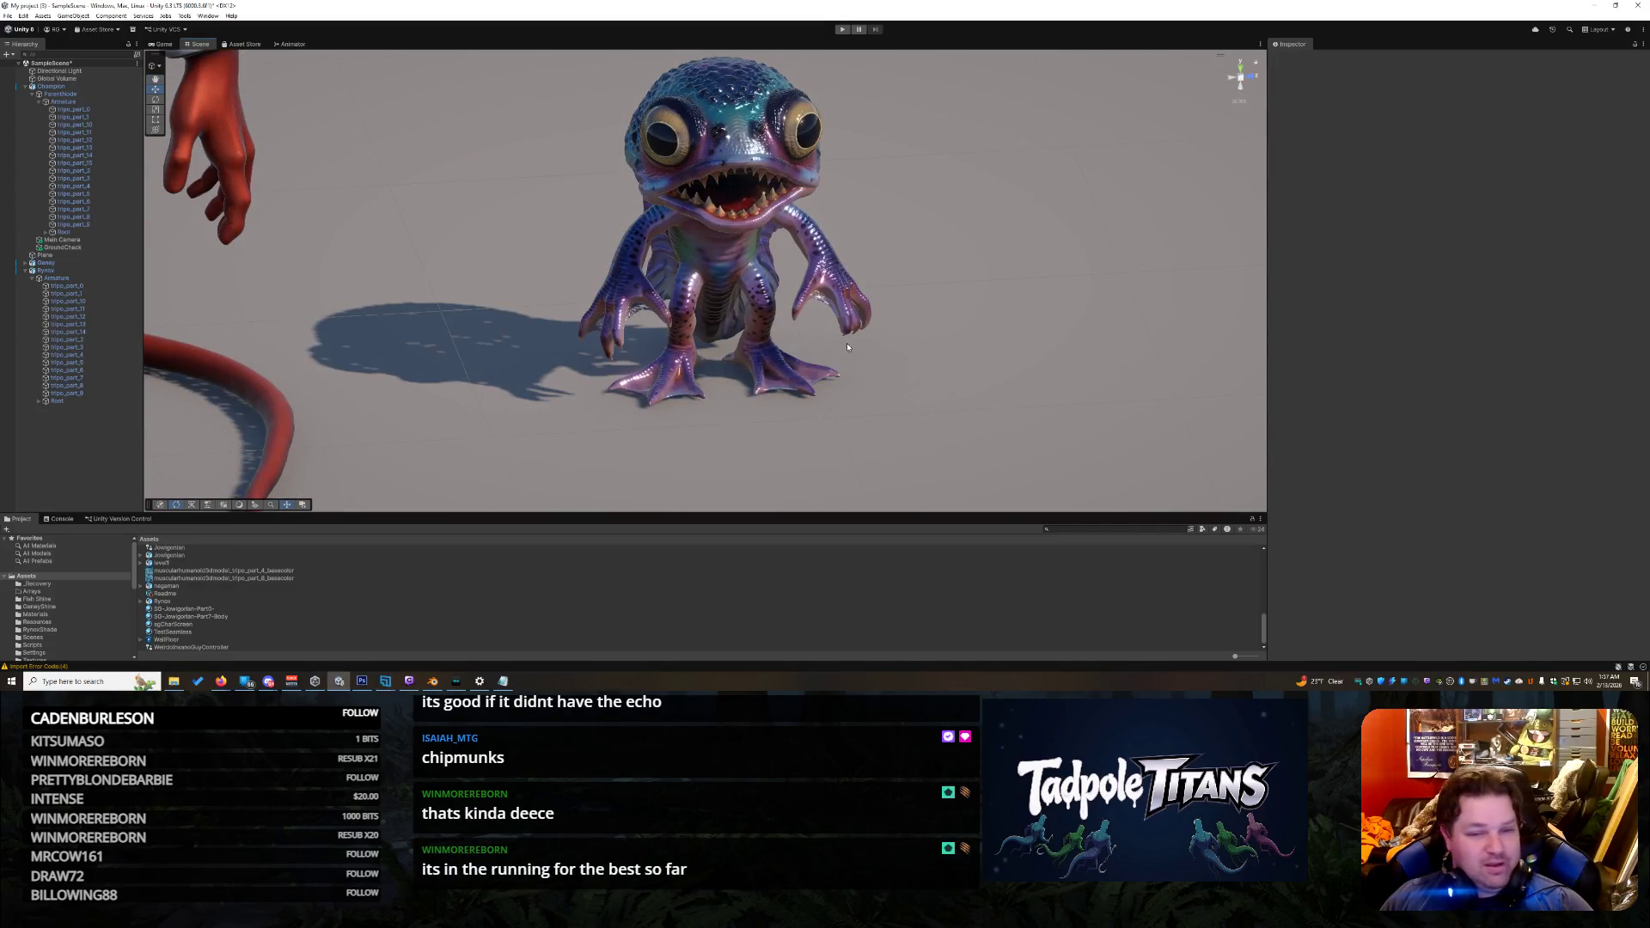
left_click_drag(925, 353, 926, 343)
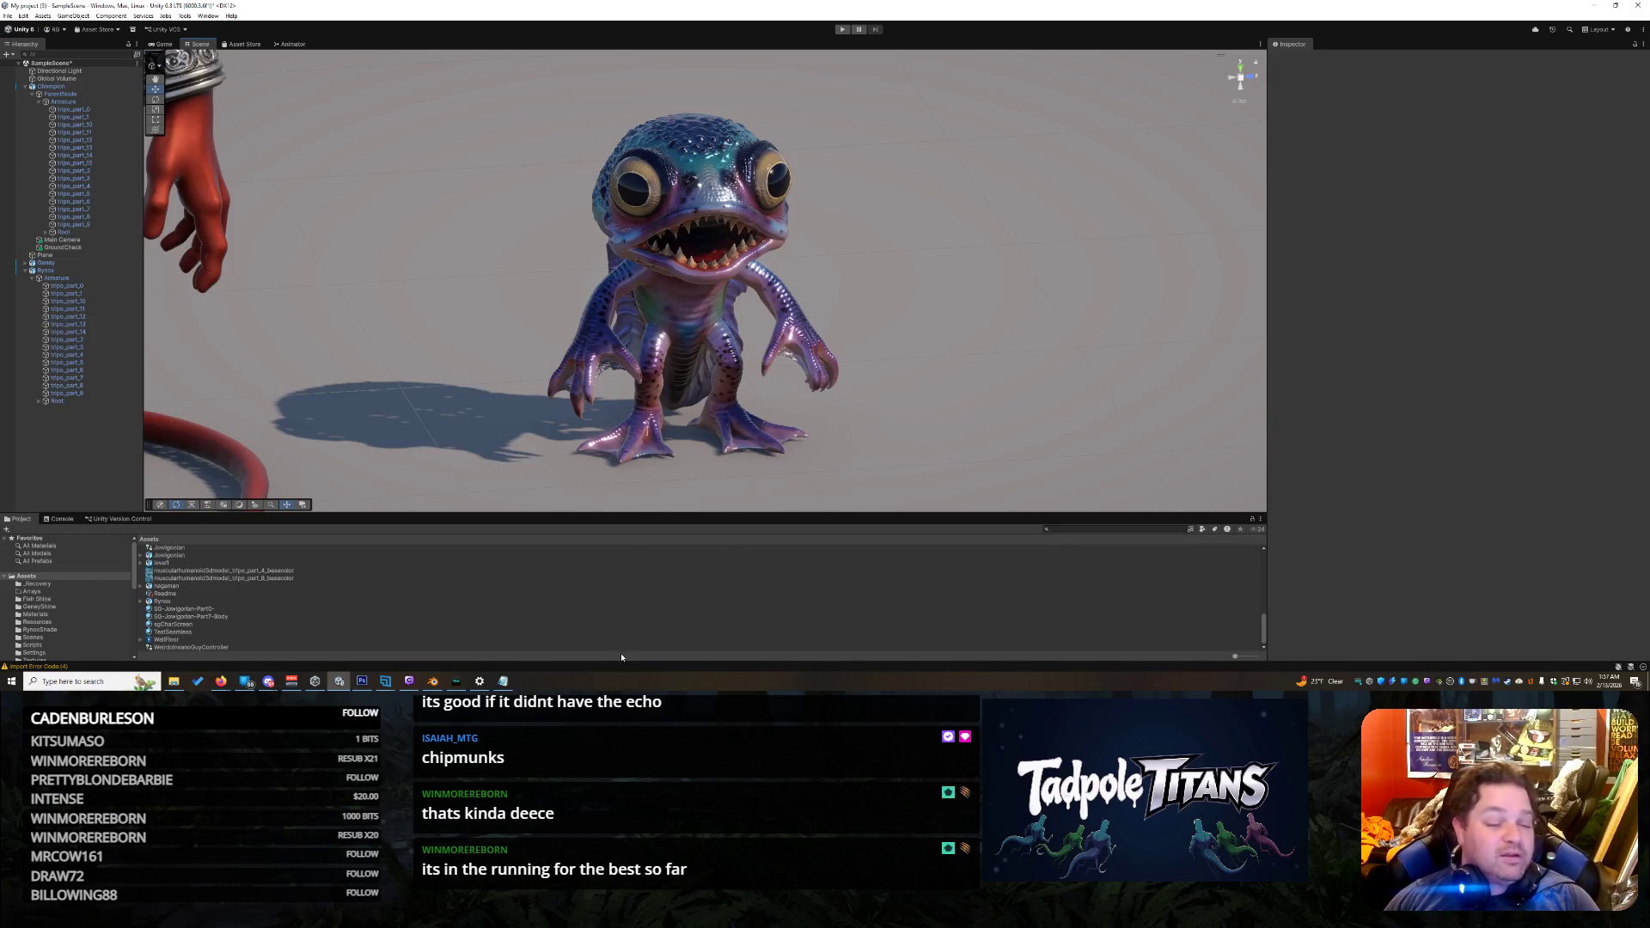
left_click(503, 680)
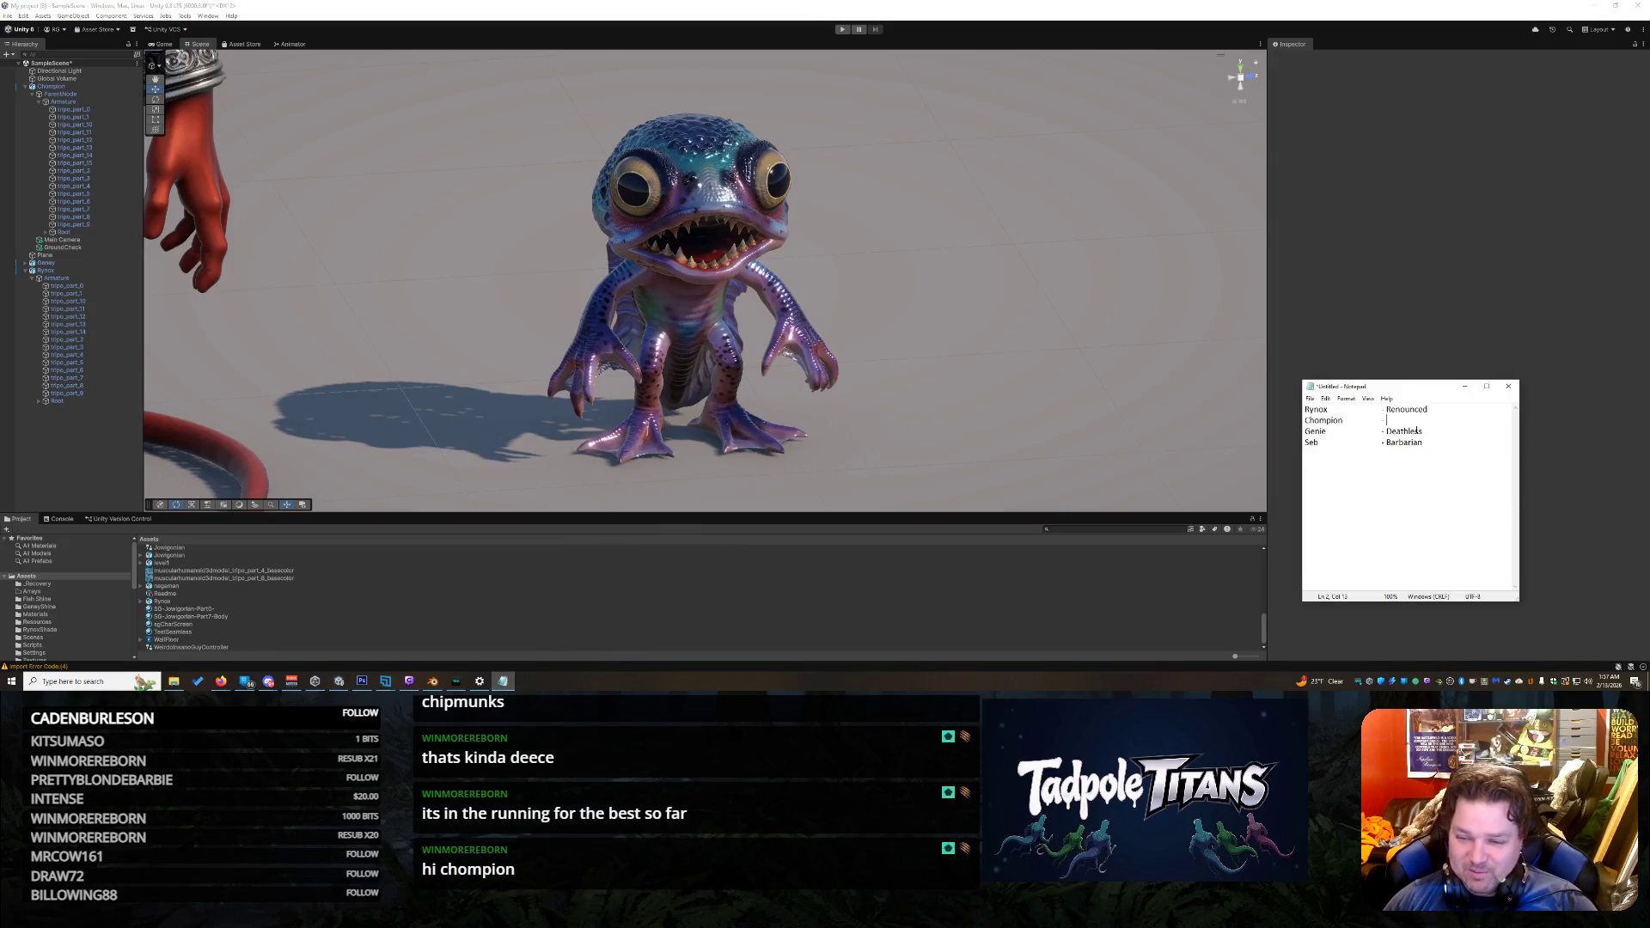
Step: Enter 'Banana - P 100' beside the second name in Notepad, then return to Unity
type("Bana")
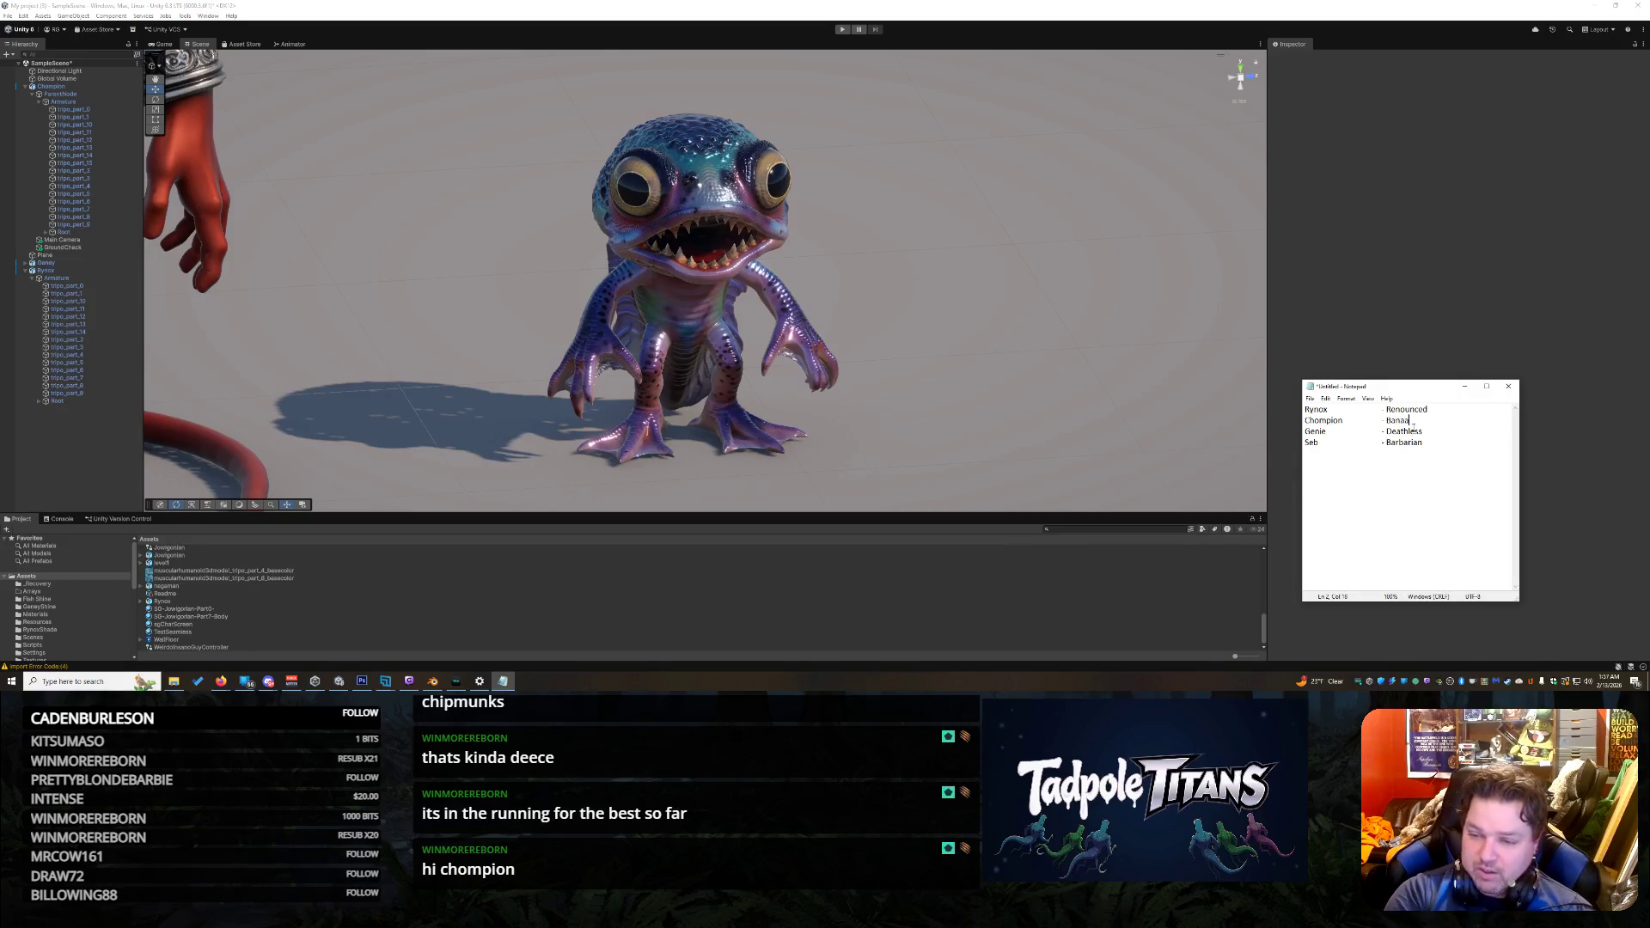
type("na - P ")
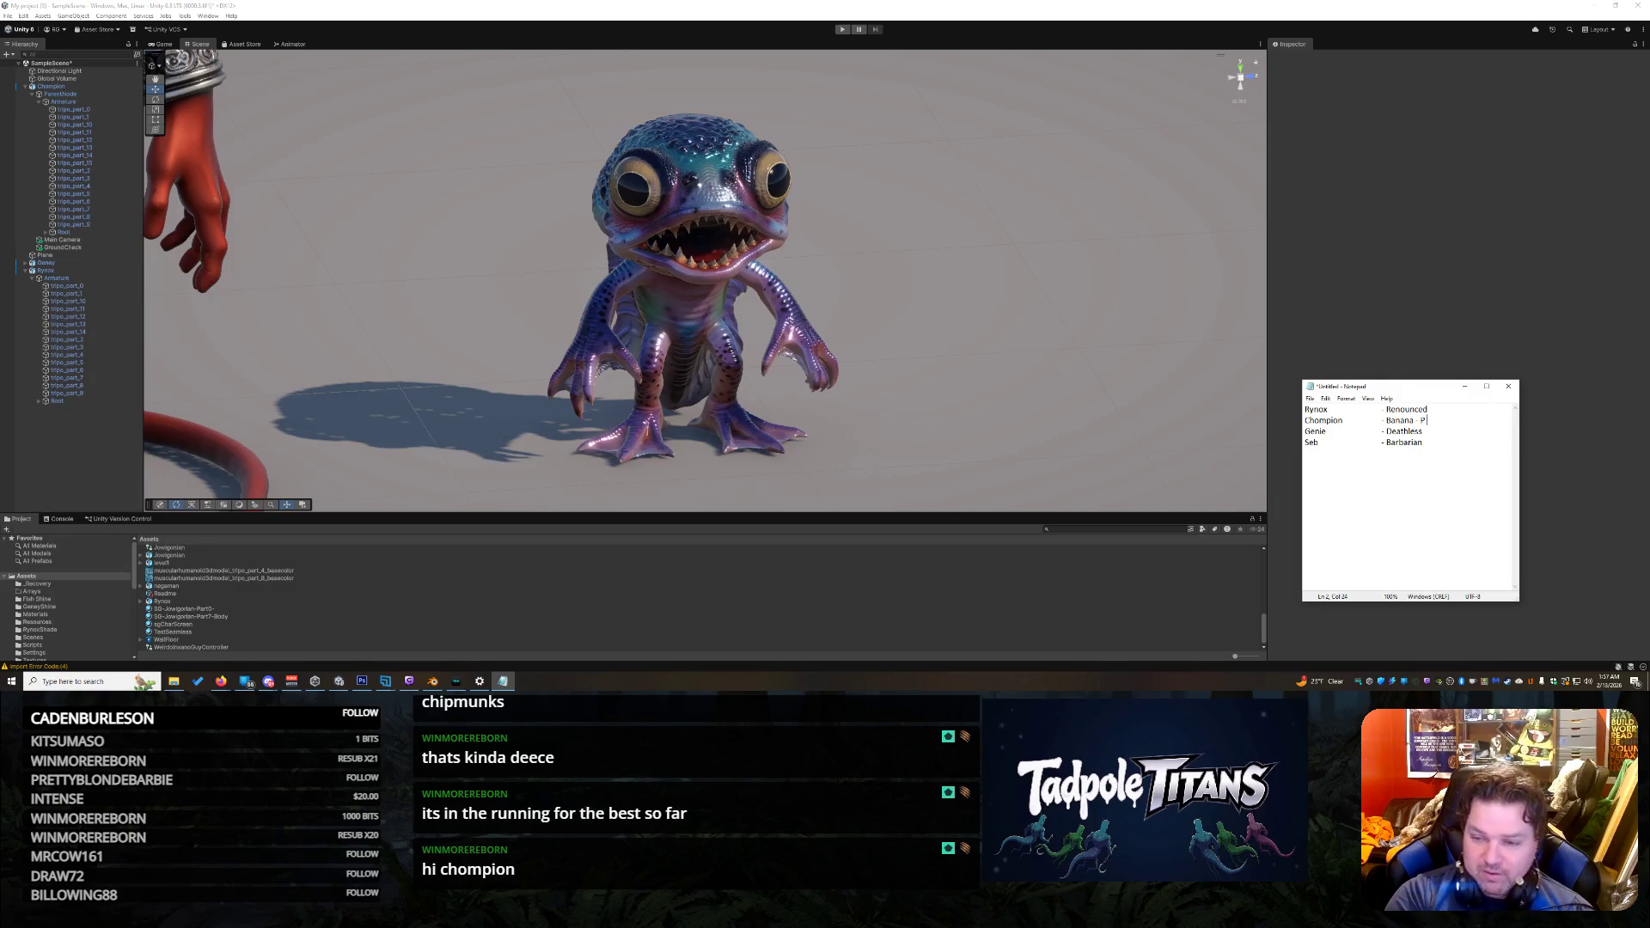
type("100")
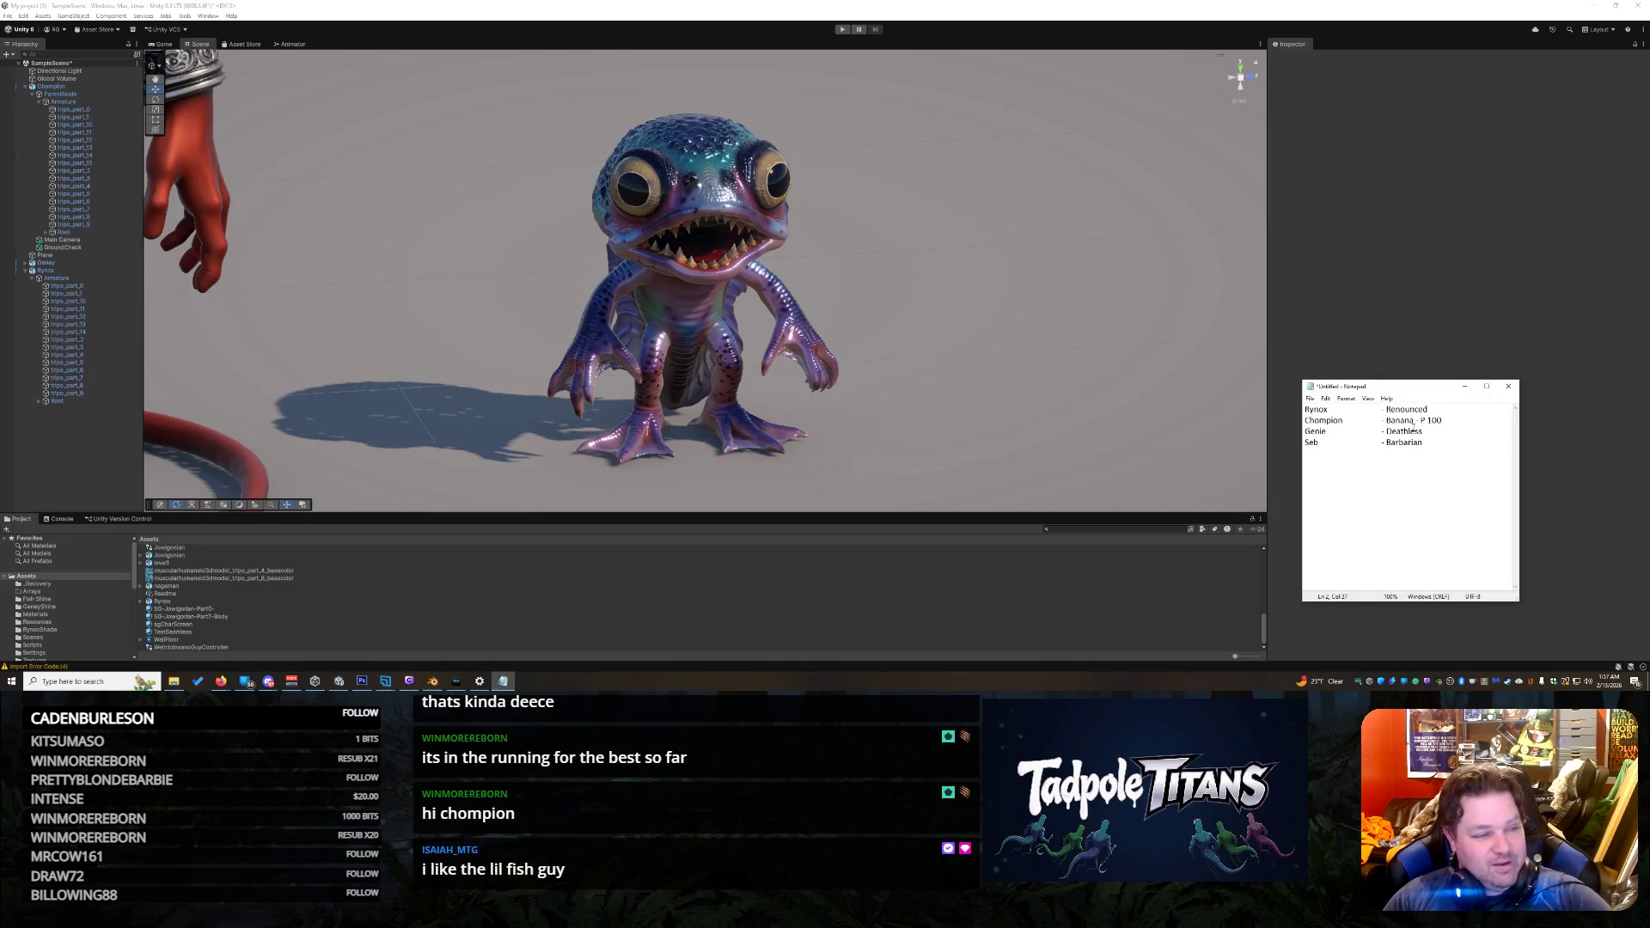
left_click(540, 227)
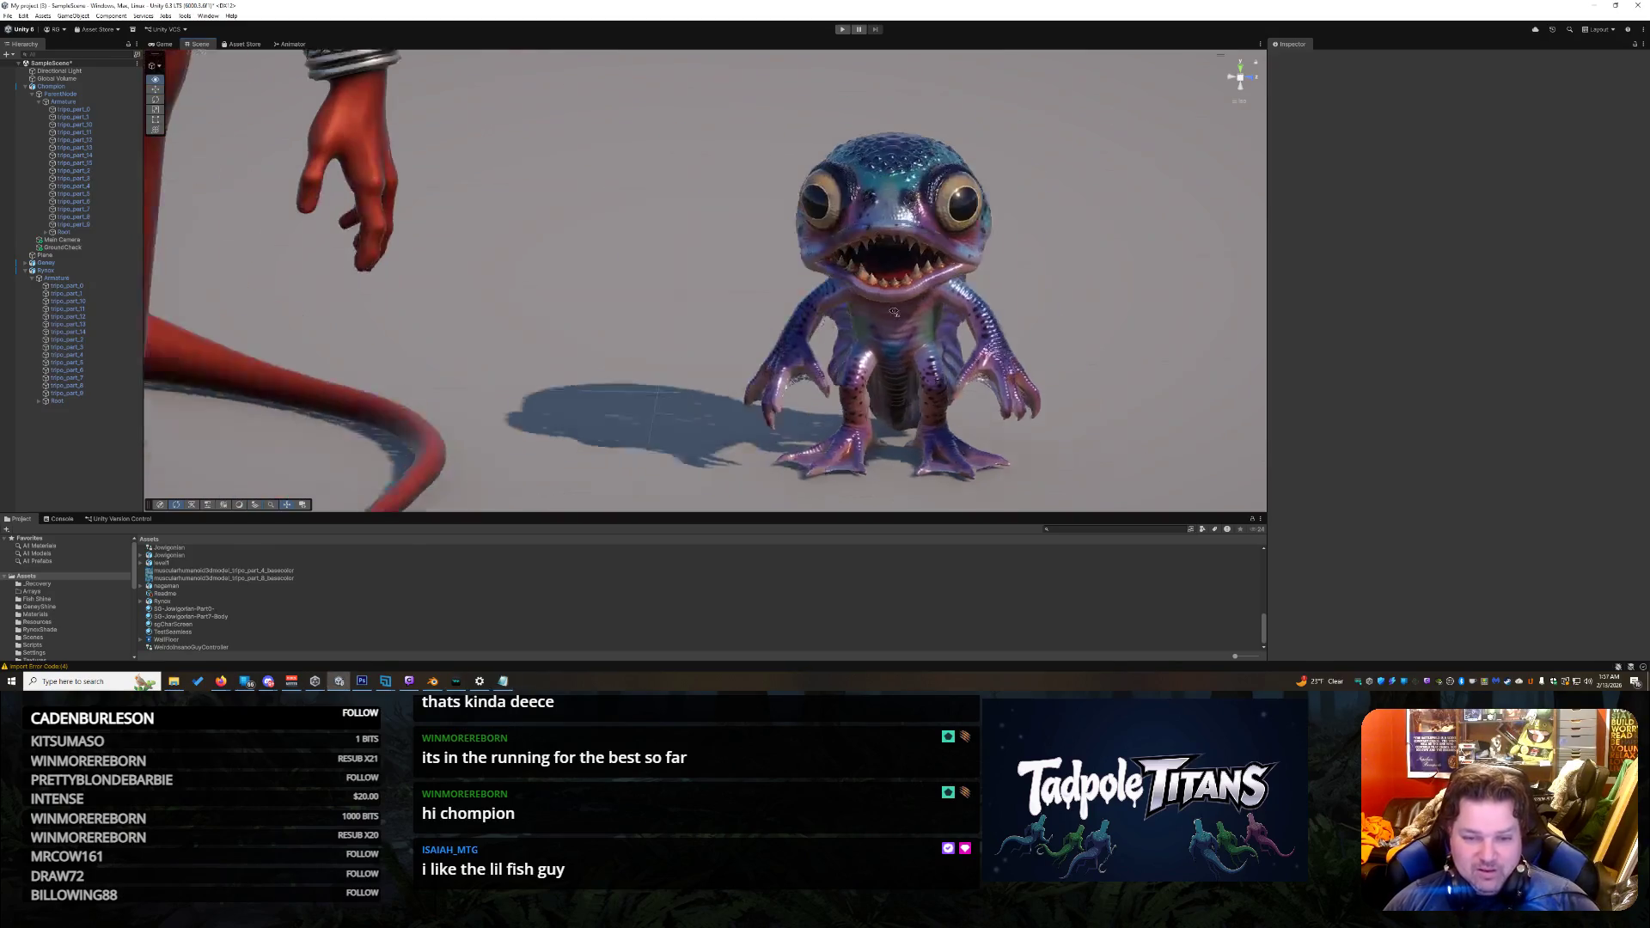
Step: Zoom out and orbit to eye level, framing the black alien, red serpent and fish creature together
scroll(540, 227, "down", 5)
left_click_drag(989, 289, 1114, 283)
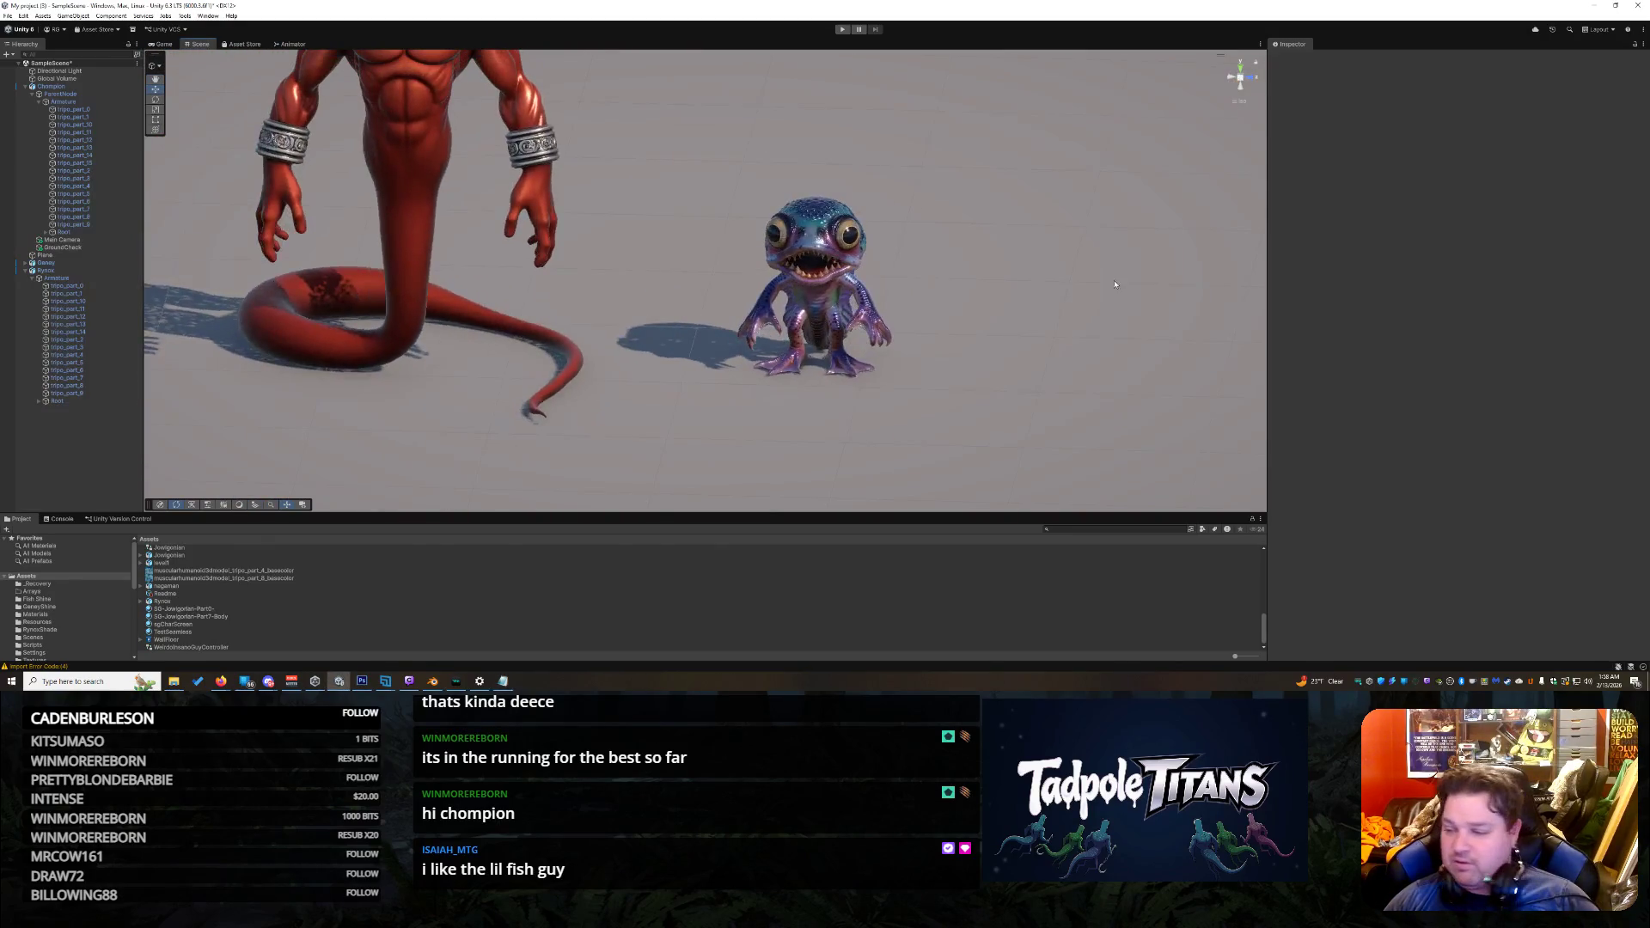
left_click(455, 680)
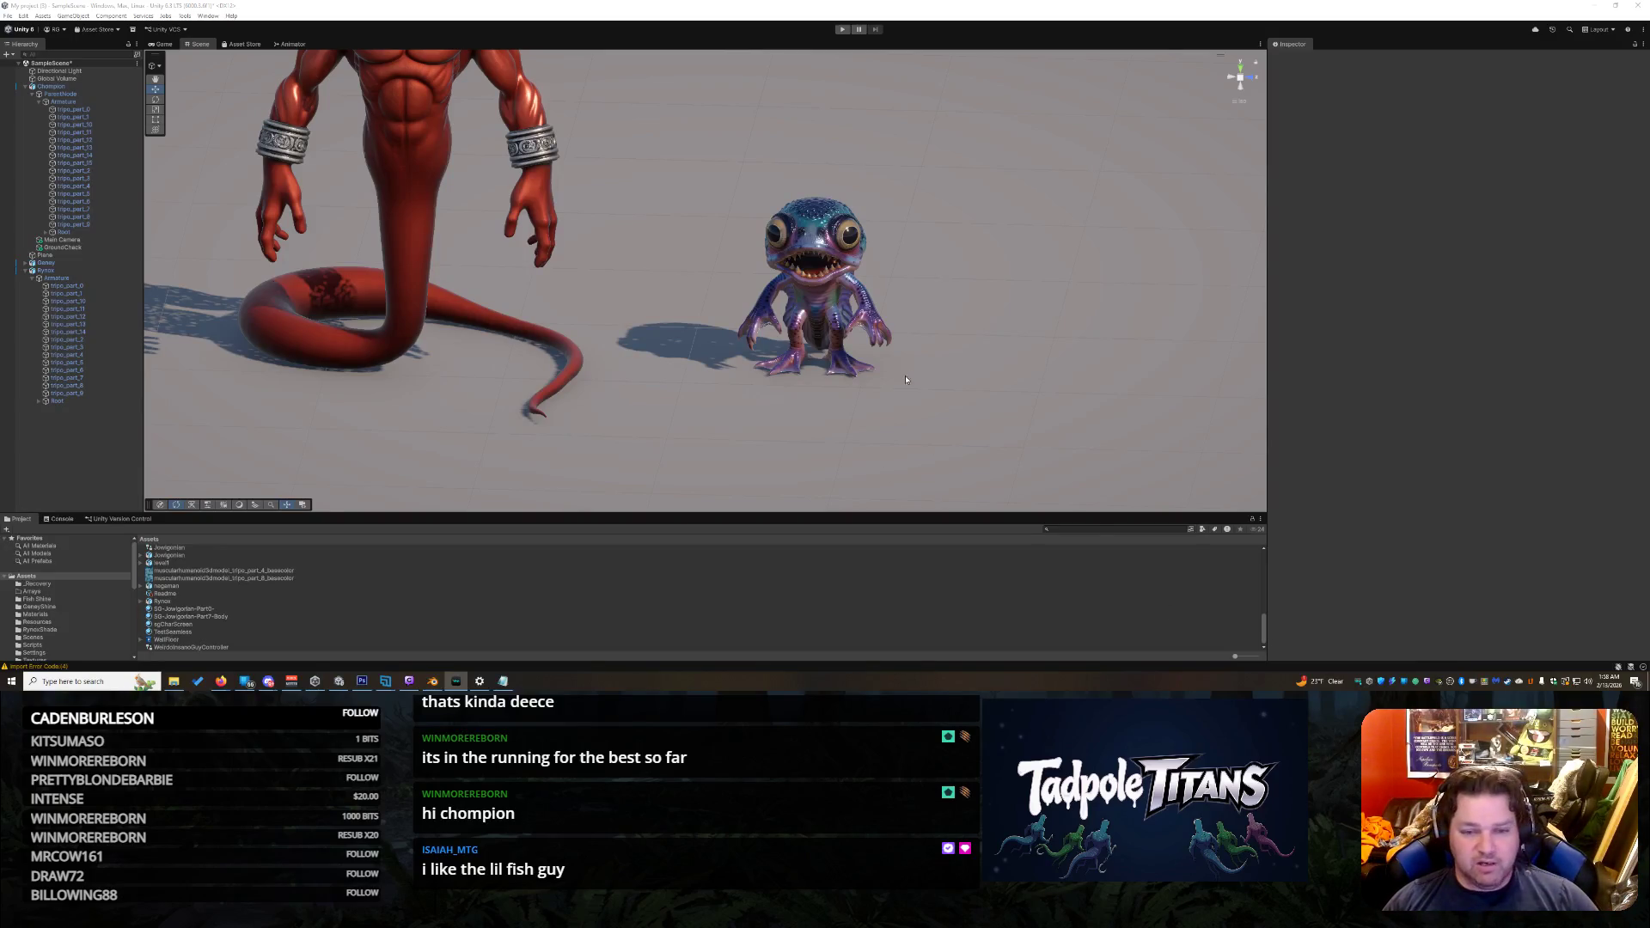
mouse_move(744, 383)
left_mouse_down()
mouse_move(898, 390)
mouse_move(574, 327)
mouse_move(1105, 407)
mouse_move(1134, 427)
mouse_move(1097, 368)
mouse_move(821, 389)
mouse_move(765, 361)
mouse_move(895, 353)
mouse_move(785, 401)
mouse_move(667, 420)
mouse_move(864, 326)
mouse_move(773, 357)
left_mouse_up()
scroll(769, 352, "down", 5)
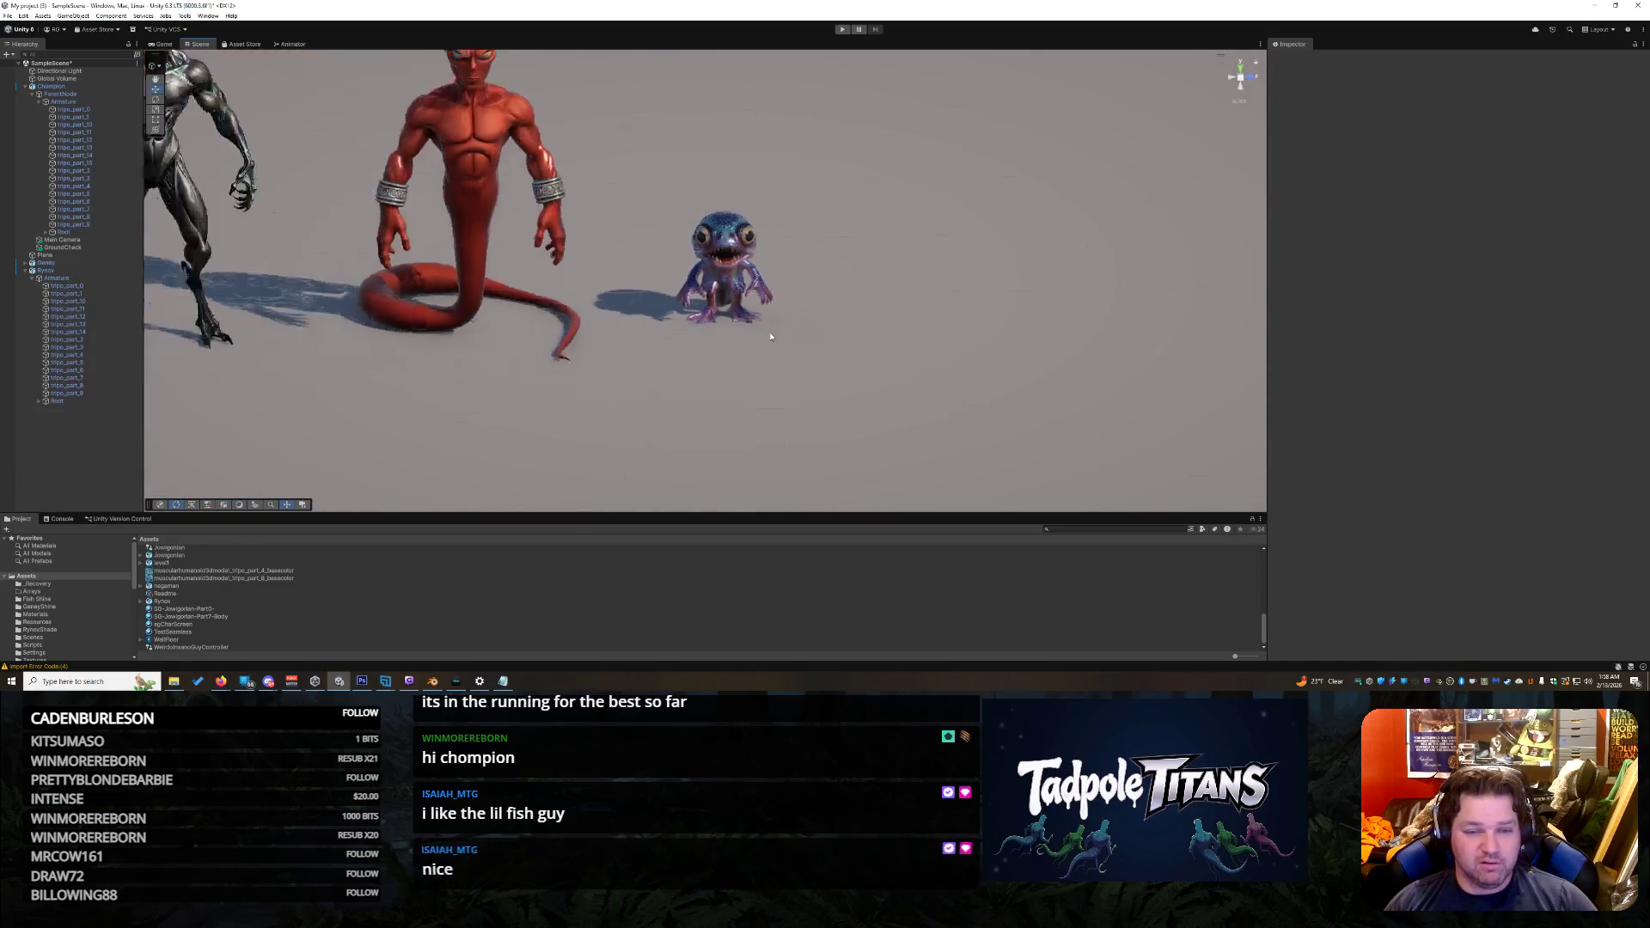
mouse_move(779, 326)
left_mouse_down()
mouse_move(948, 294)
mouse_move(972, 343)
mouse_move(903, 354)
mouse_move(939, 306)
mouse_move(890, 331)
mouse_move(788, 310)
mouse_move(968, 332)
mouse_move(817, 332)
mouse_move(658, 274)
mouse_move(816, 277)
mouse_move(893, 317)
mouse_move(879, 353)
mouse_move(902, 353)
left_mouse_up()
Step: Zoom in close and orbit around the purple fish creature to view it from several sides
scroll(879, 325, "up", 2)
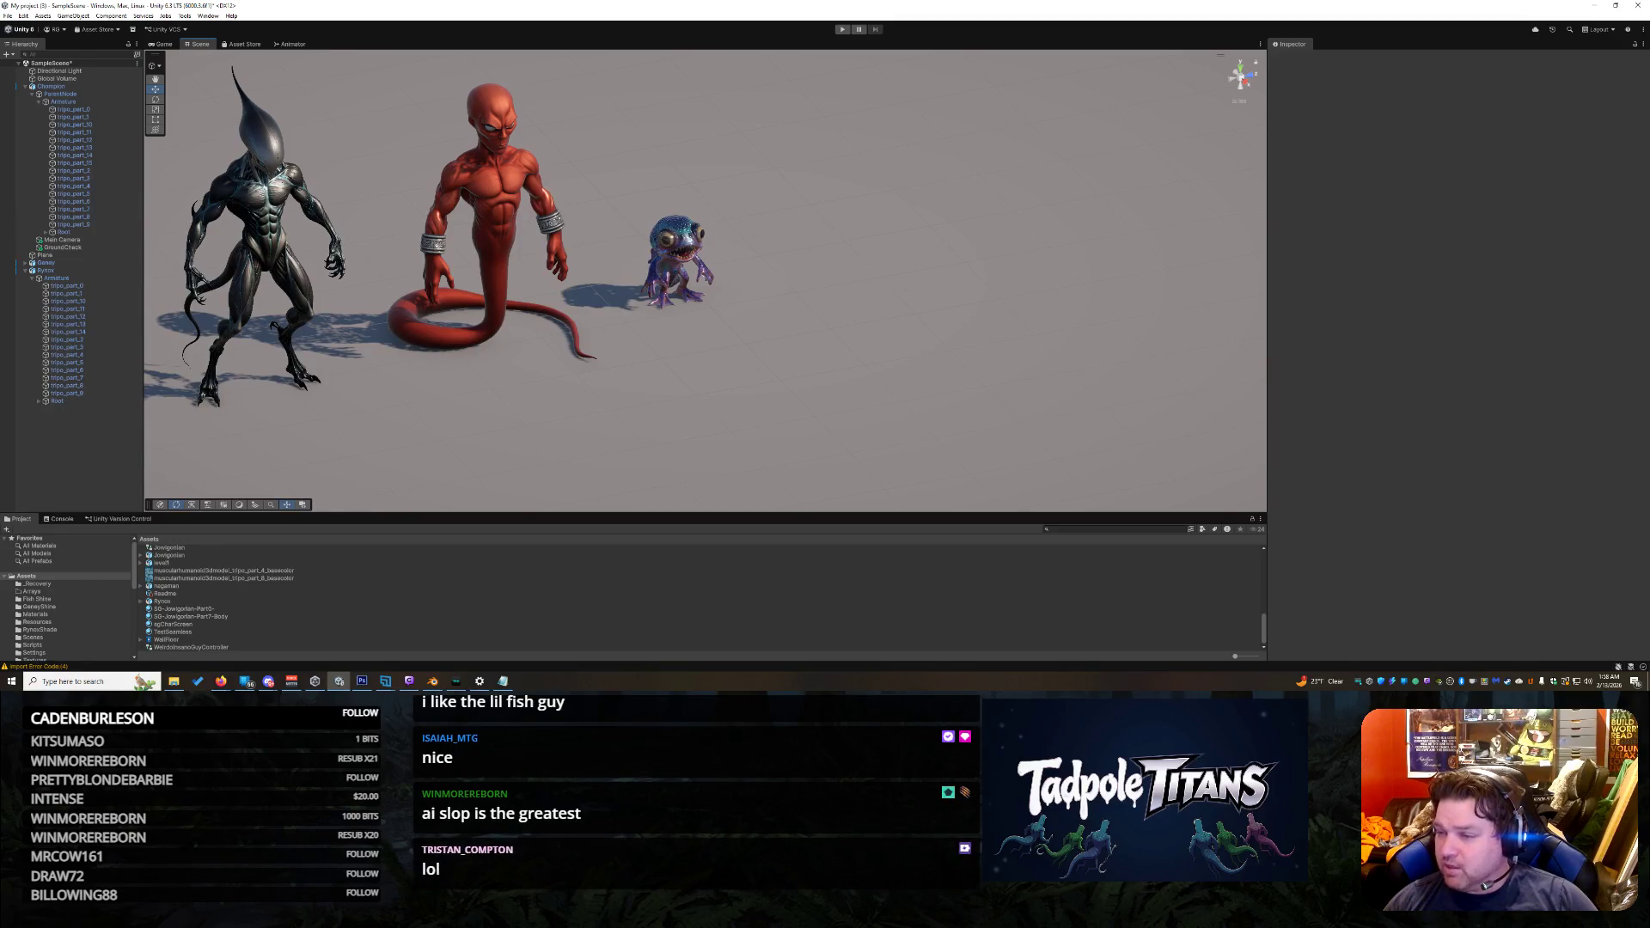
key("alt+Tab")
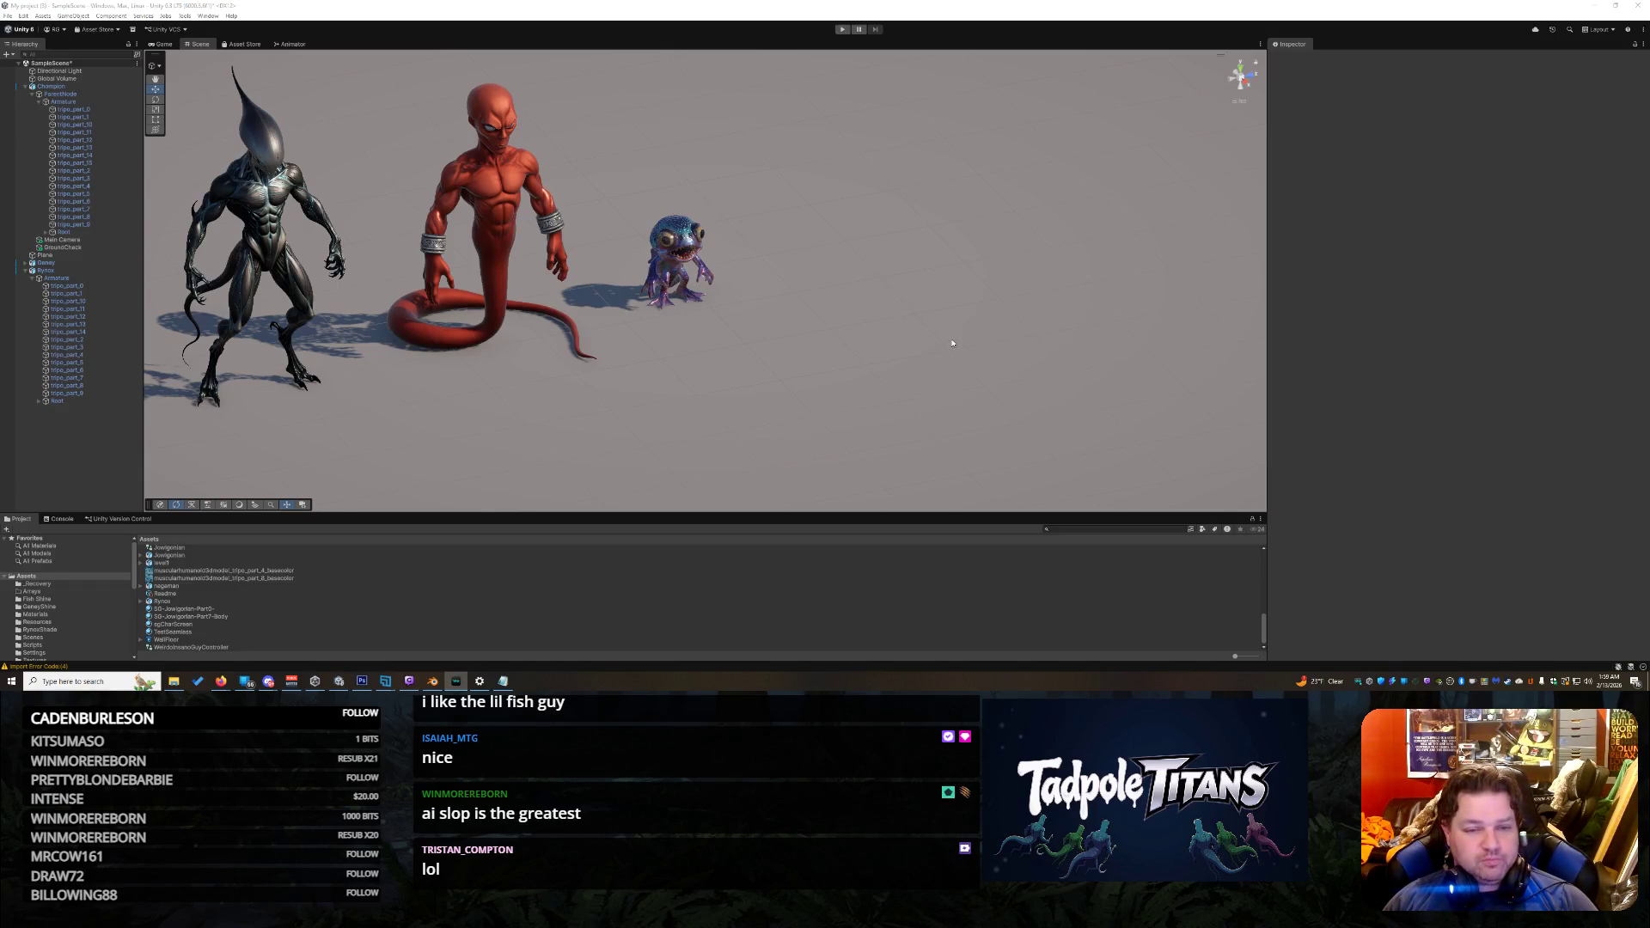
scroll(951, 342, "up", 10)
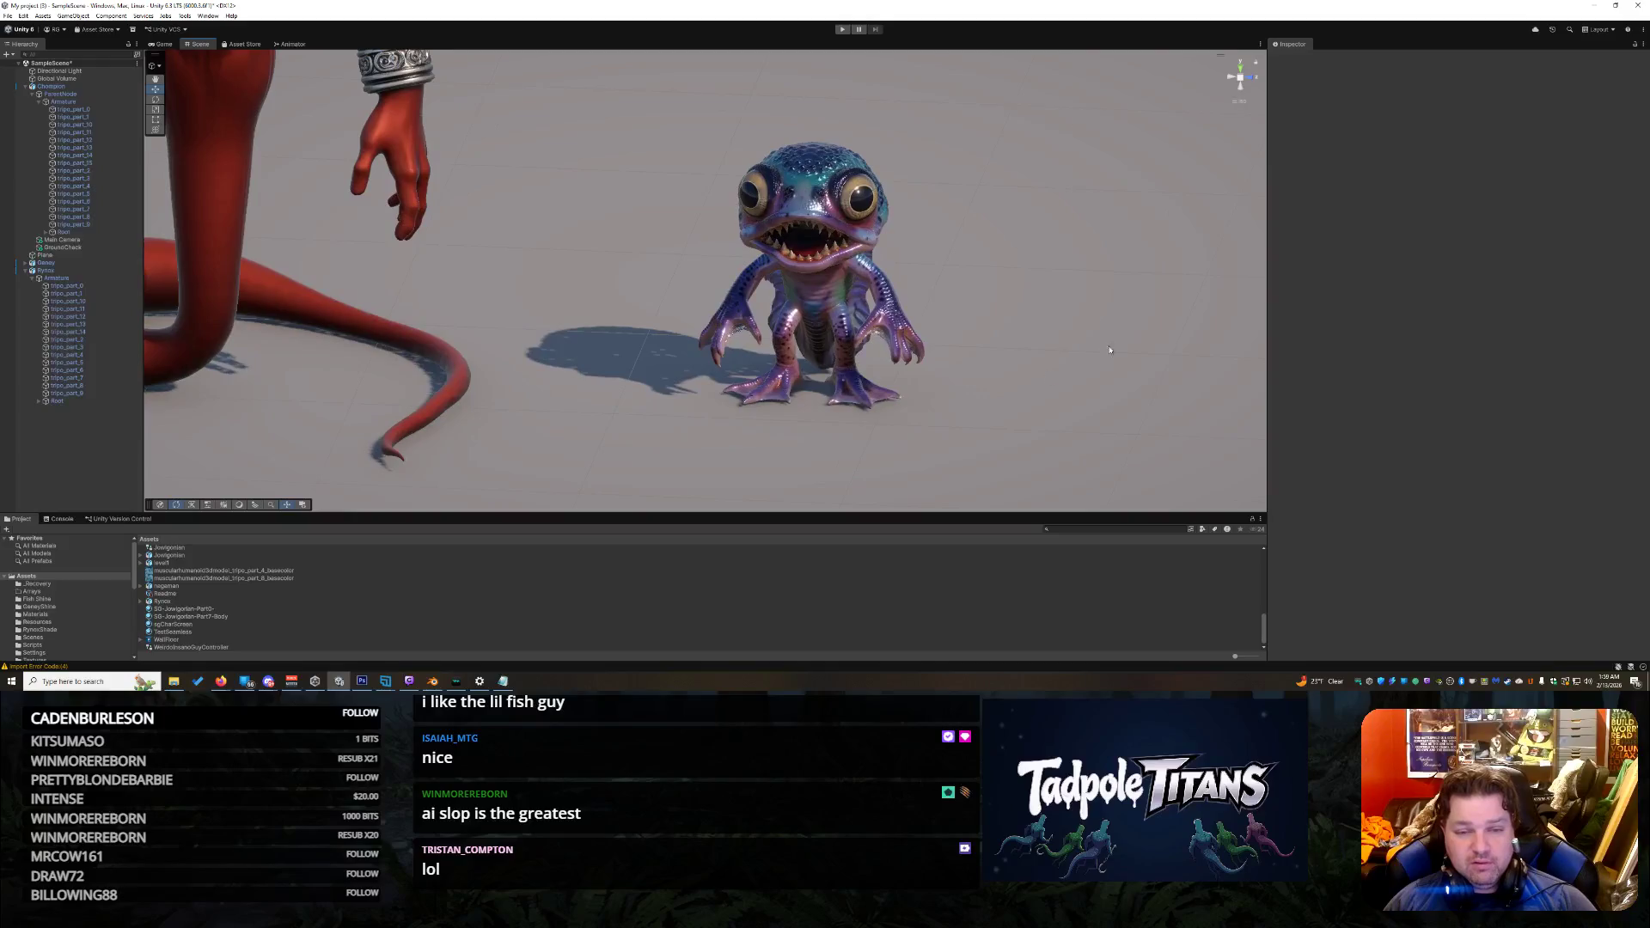
scroll(1110, 350, "up", 5)
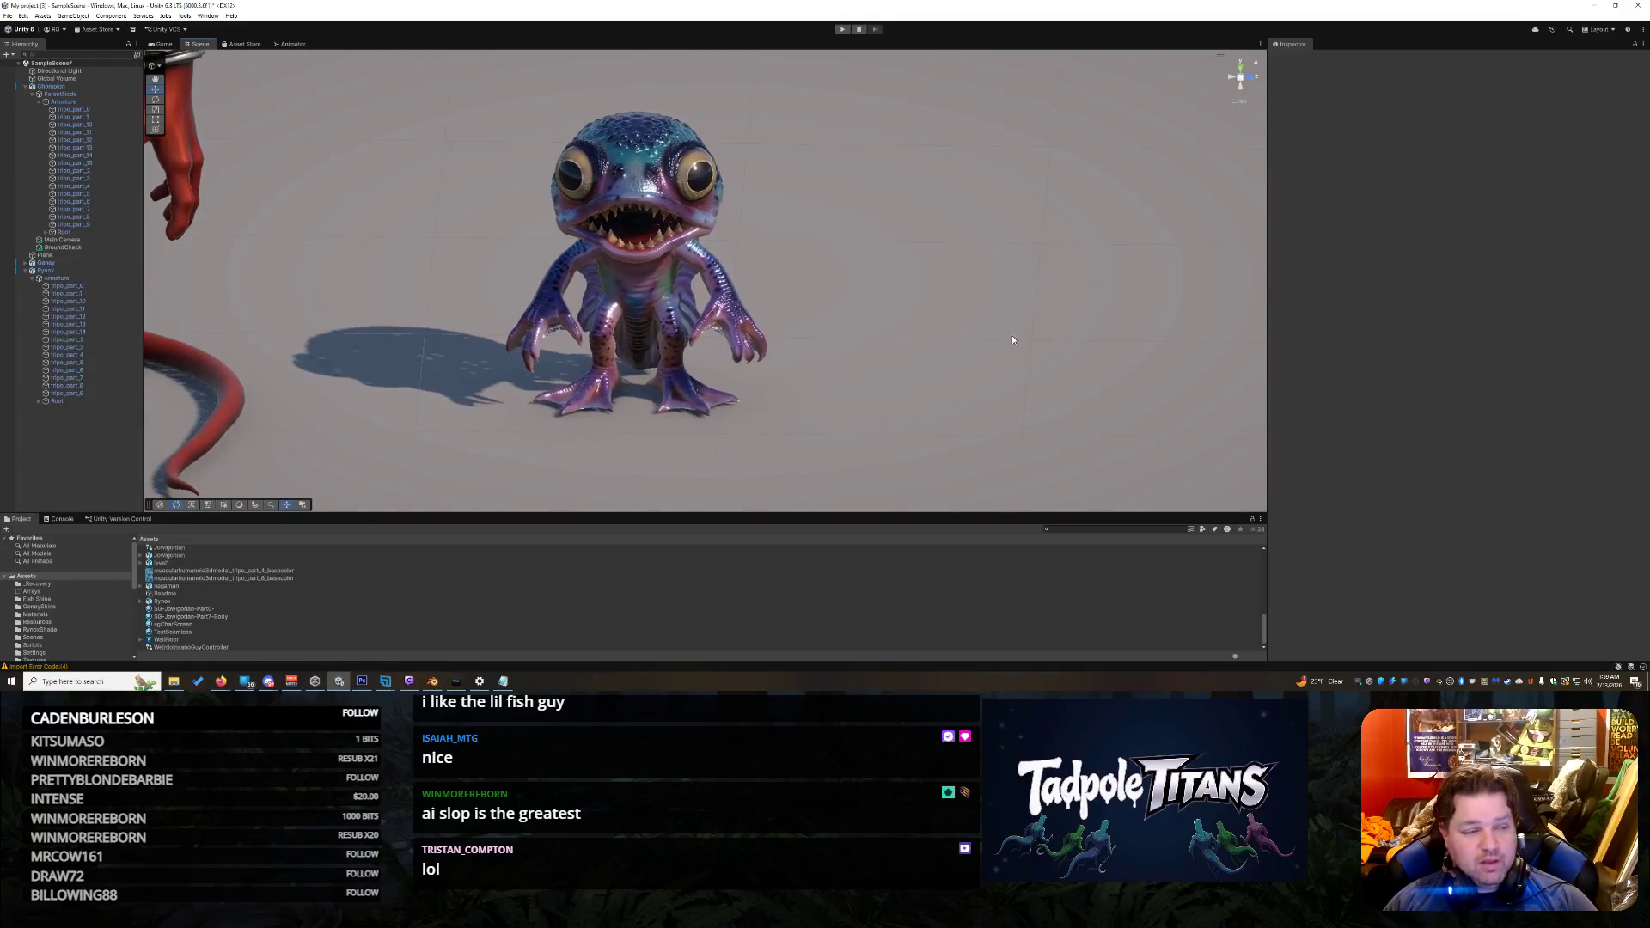
scroll(1012, 335, "up", 3)
left_click_drag(997, 335, 1066, 329)
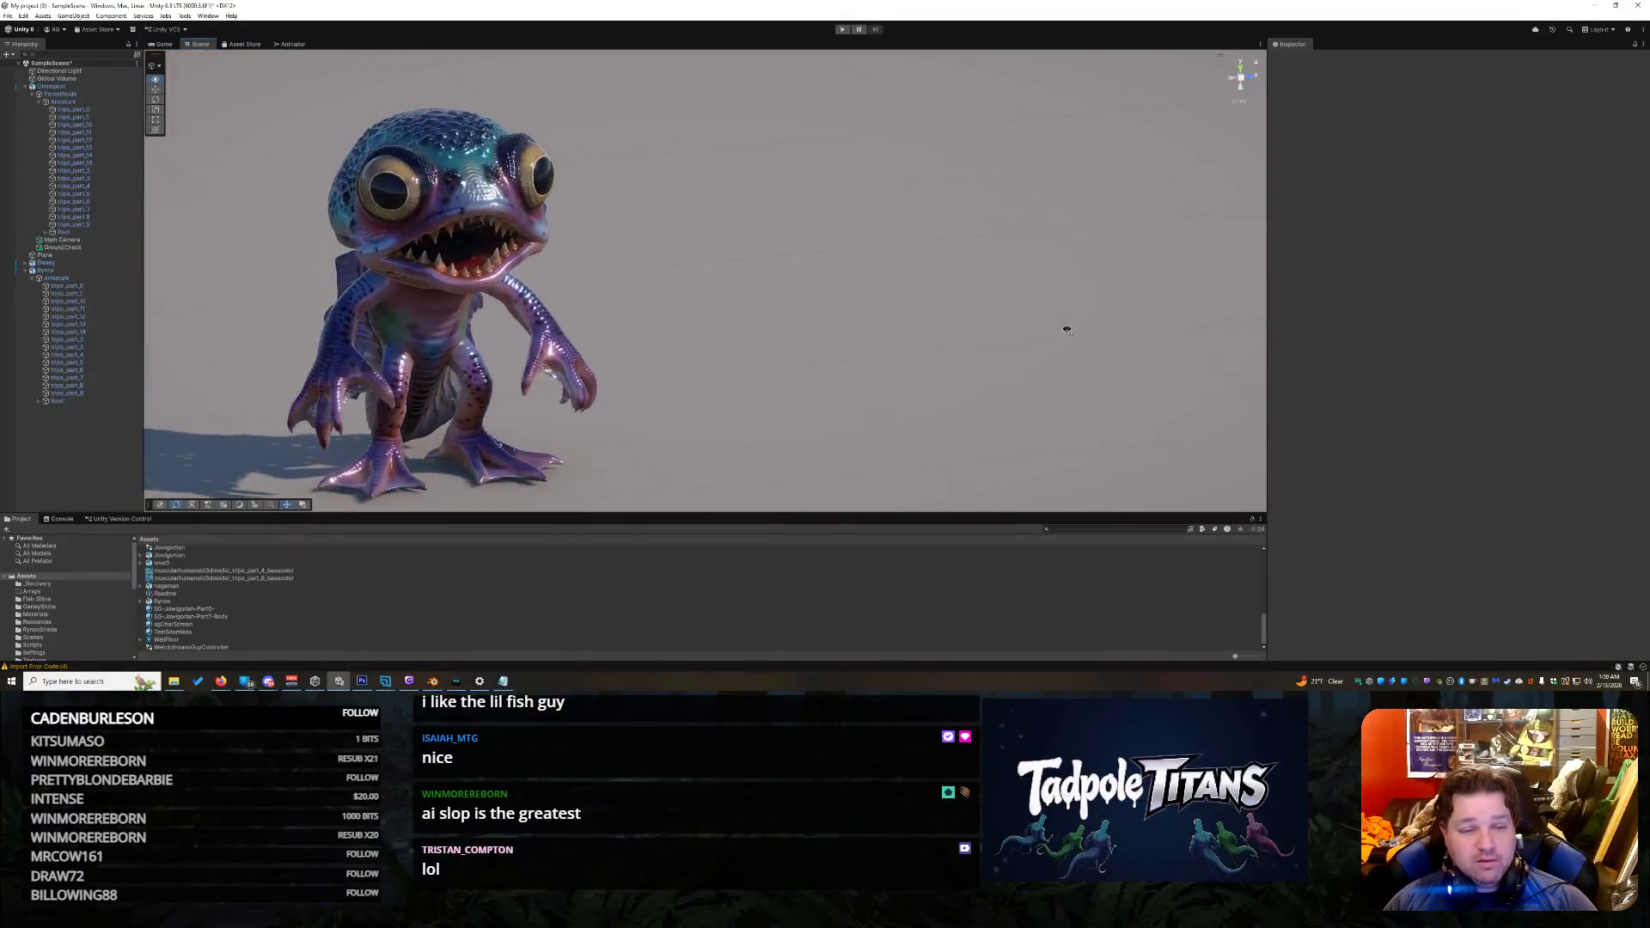
left_click_drag(862, 383, 954, 366)
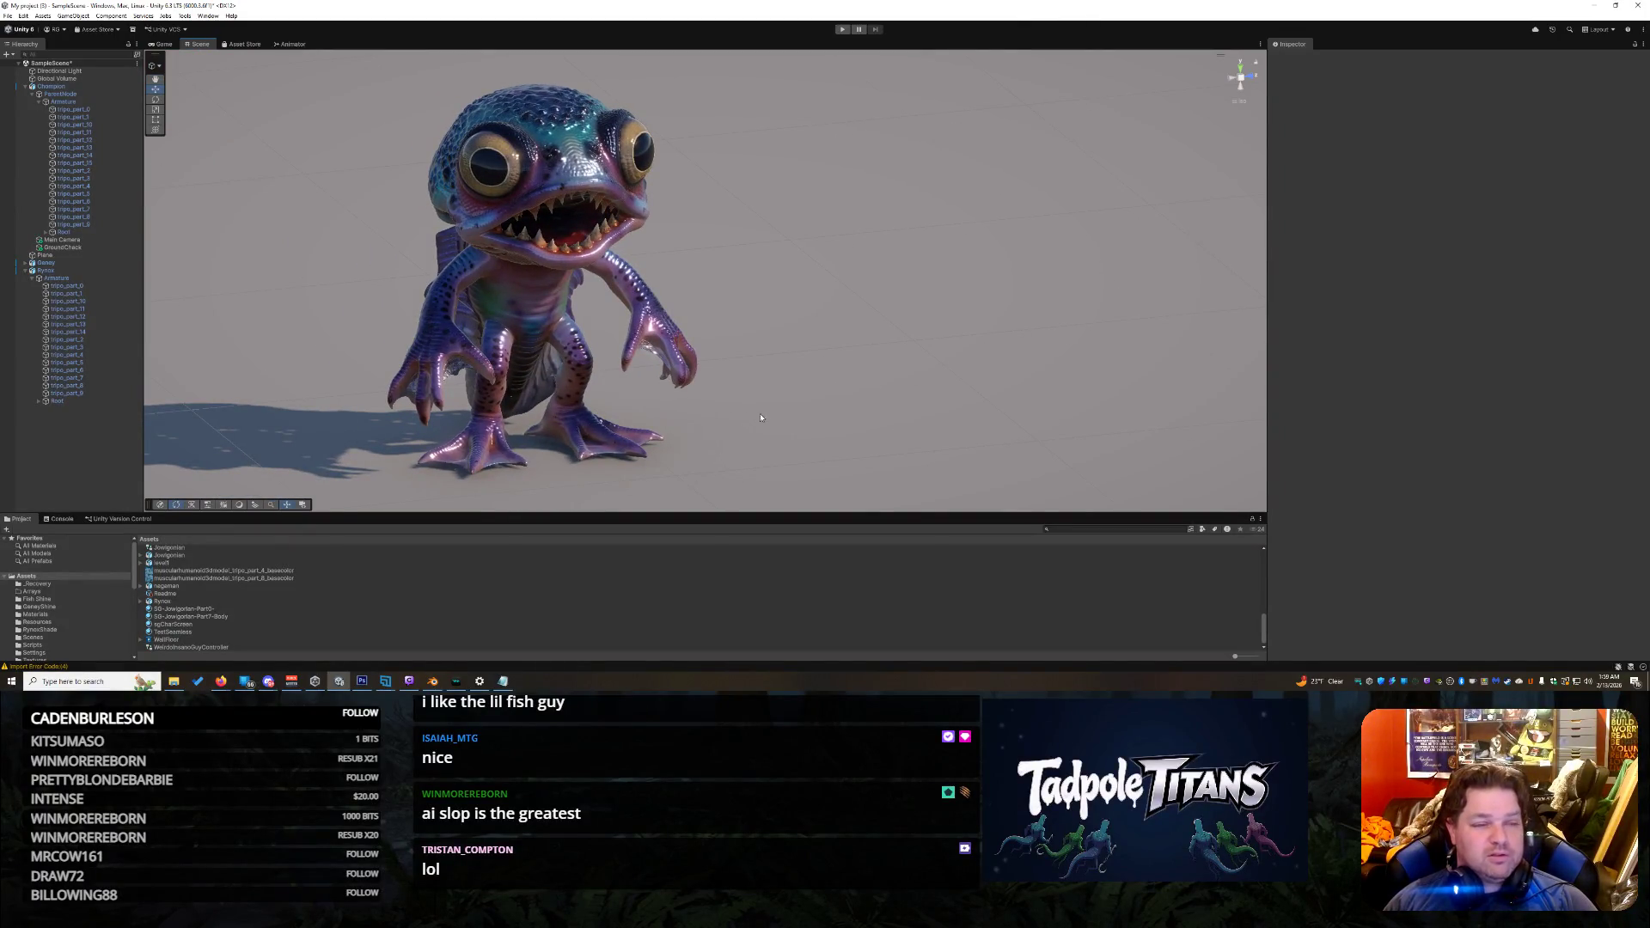
left_click_drag(771, 421, 808, 414)
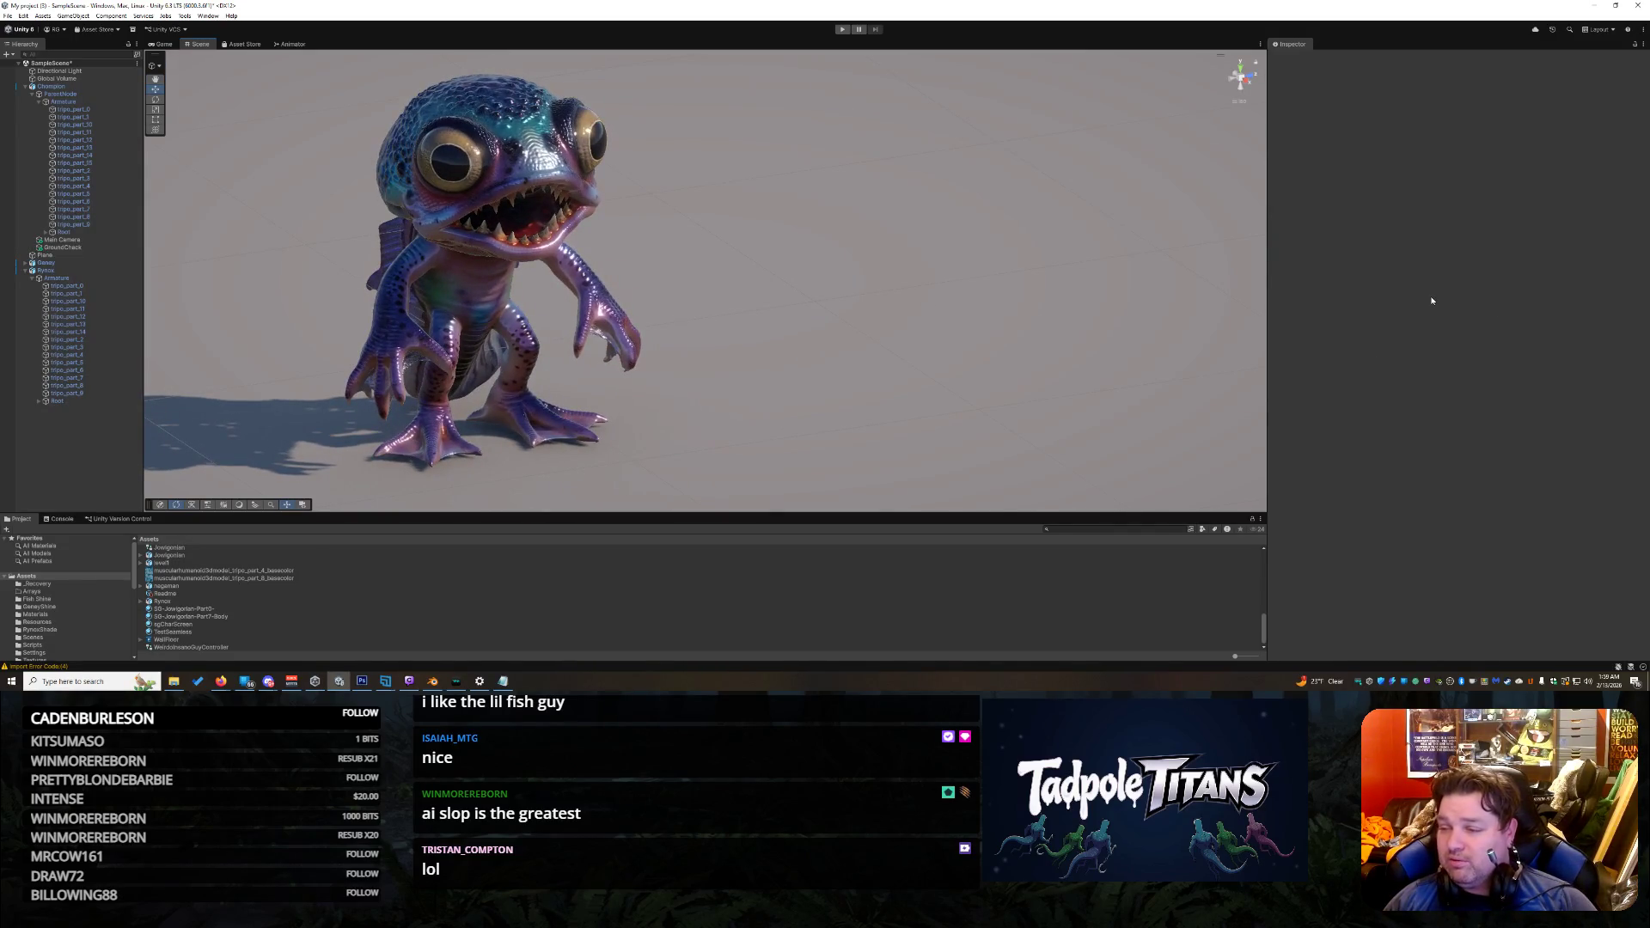
left_click_drag(1067, 301, 1050, 297)
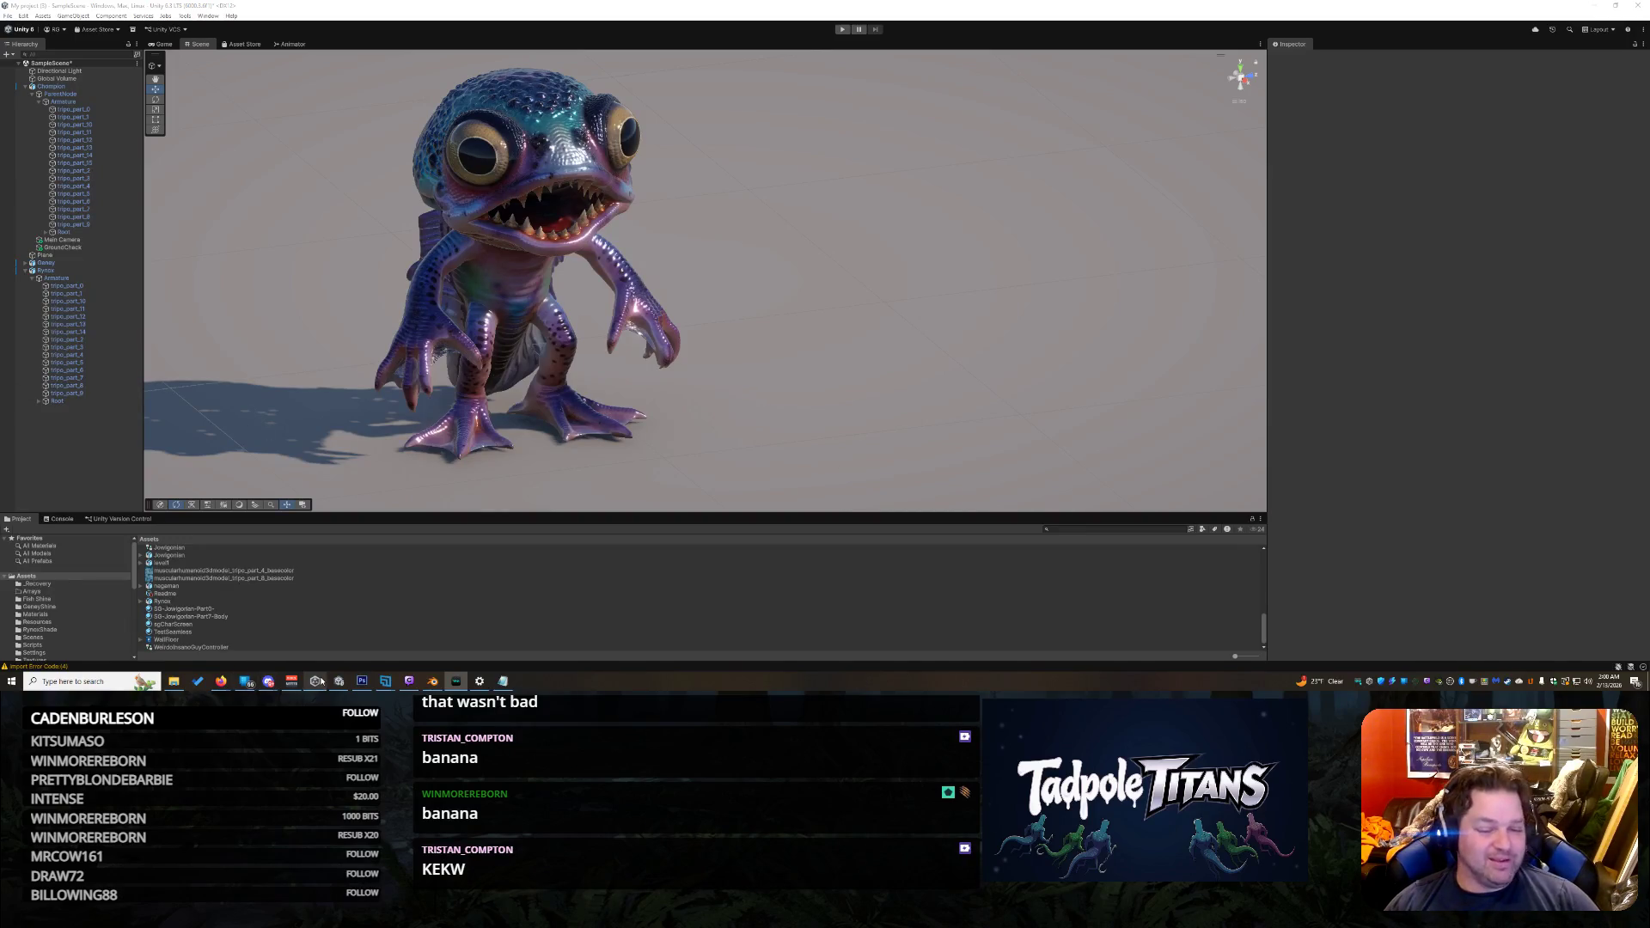
mouse_move(318, 681)
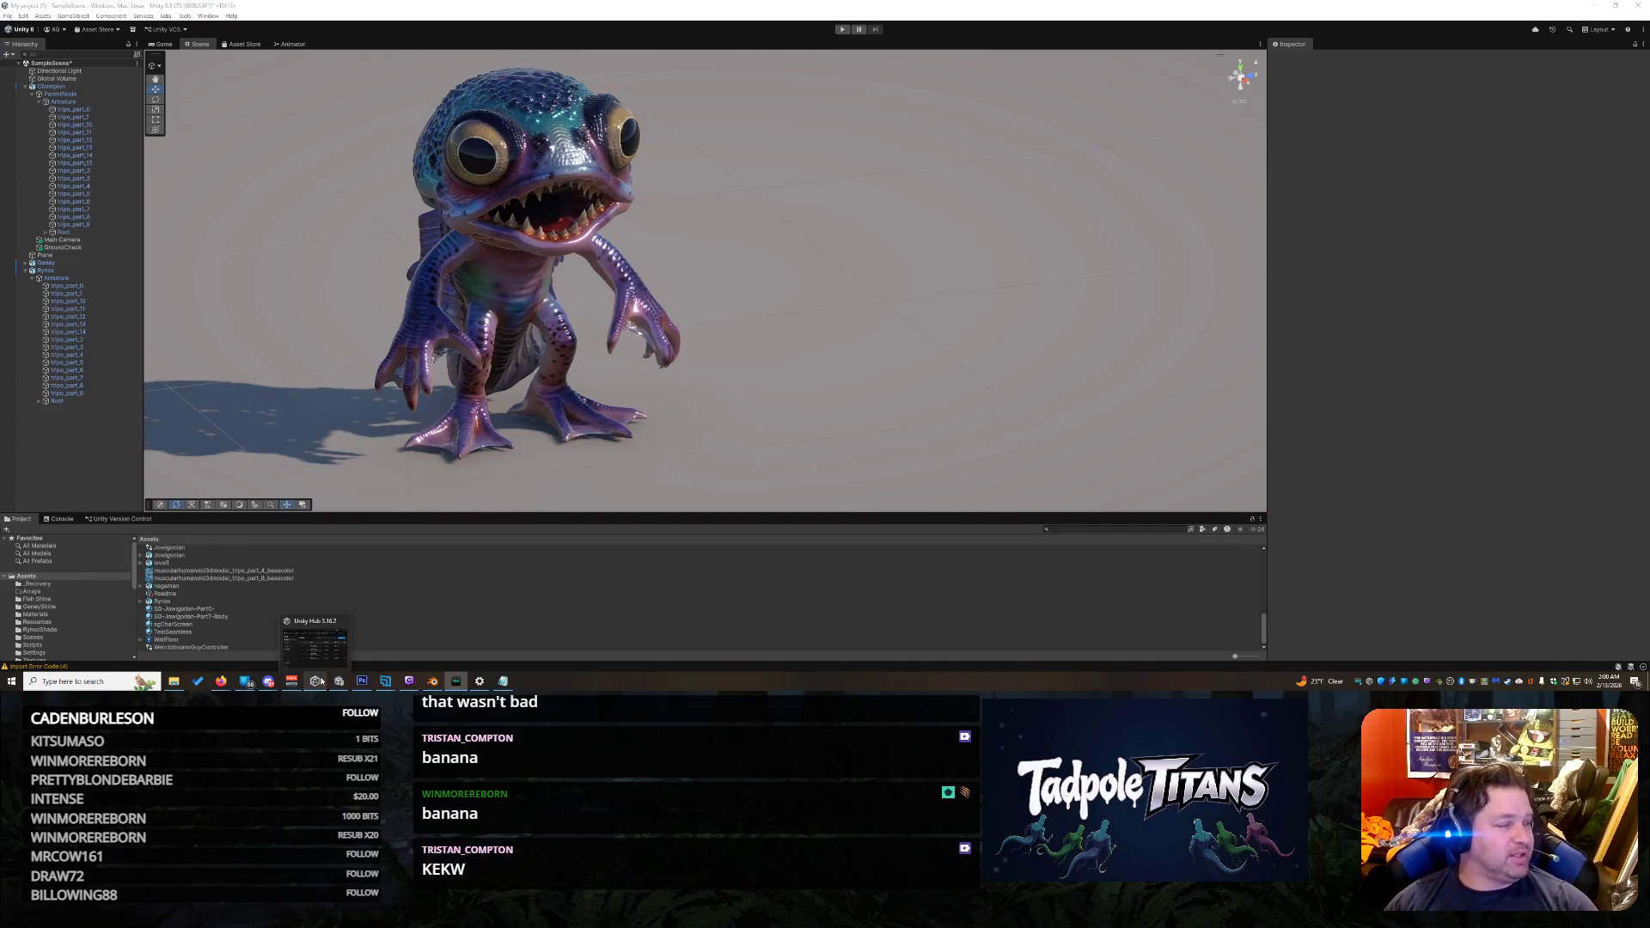
left_click(502, 678)
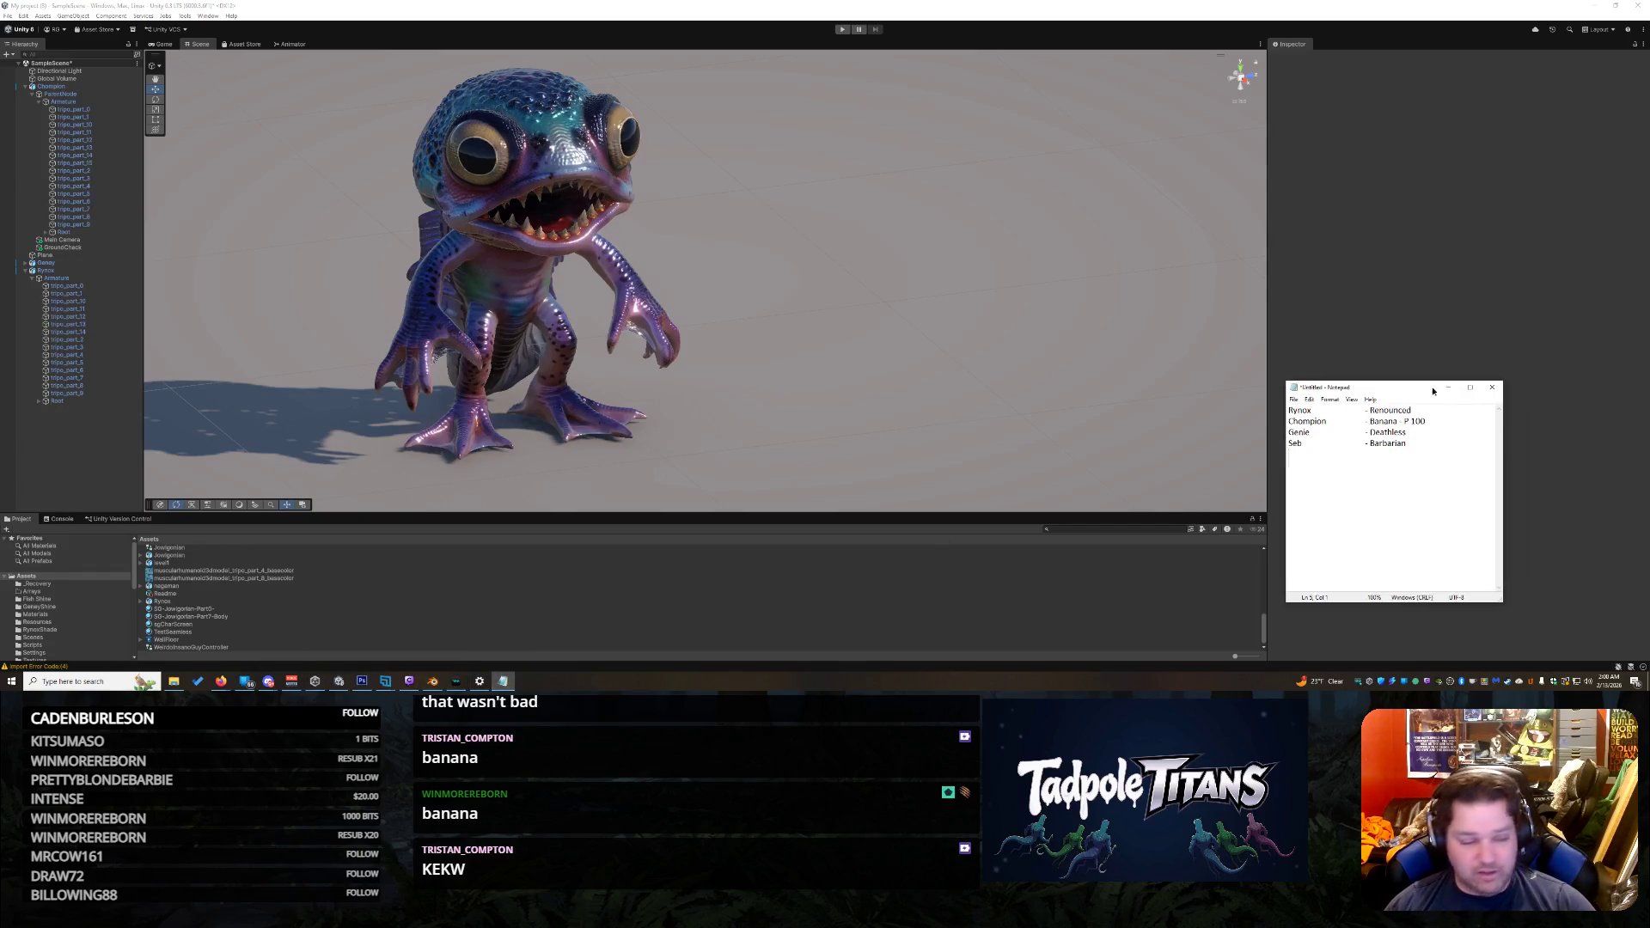
left_click(1464, 386)
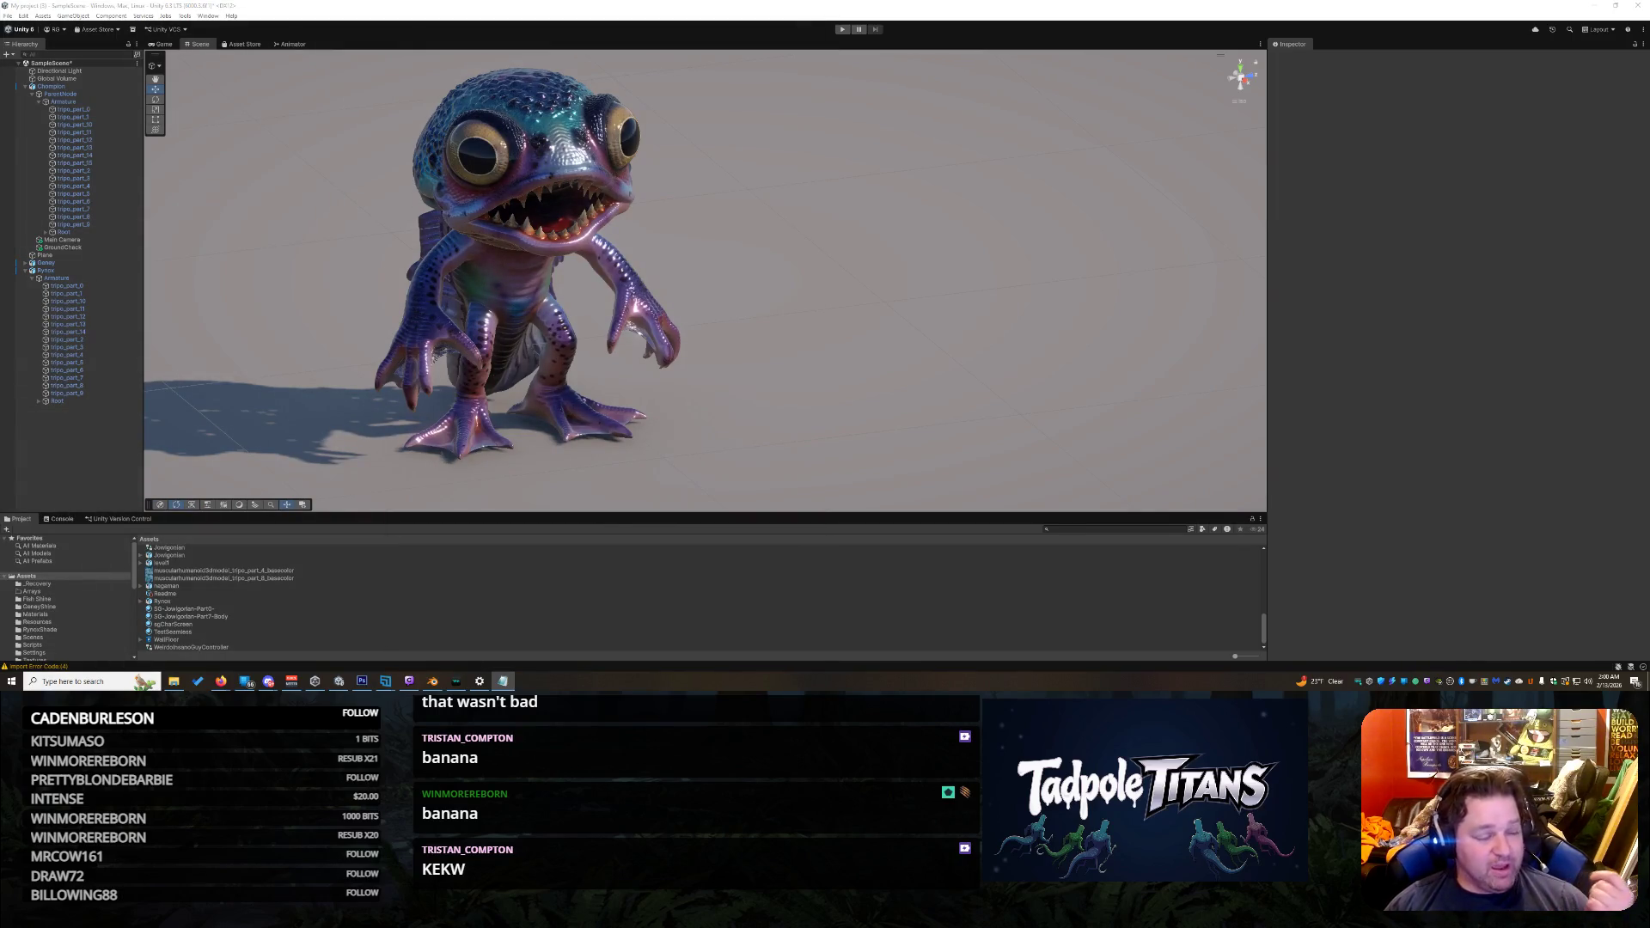
mouse_move(745, 353)
left_mouse_down()
mouse_move(296, 280)
mouse_move(585, 249)
left_mouse_up()
Step: Switch away from the three-creature Unity scene to other windows, ending on Firefox
key("alt+Tab")
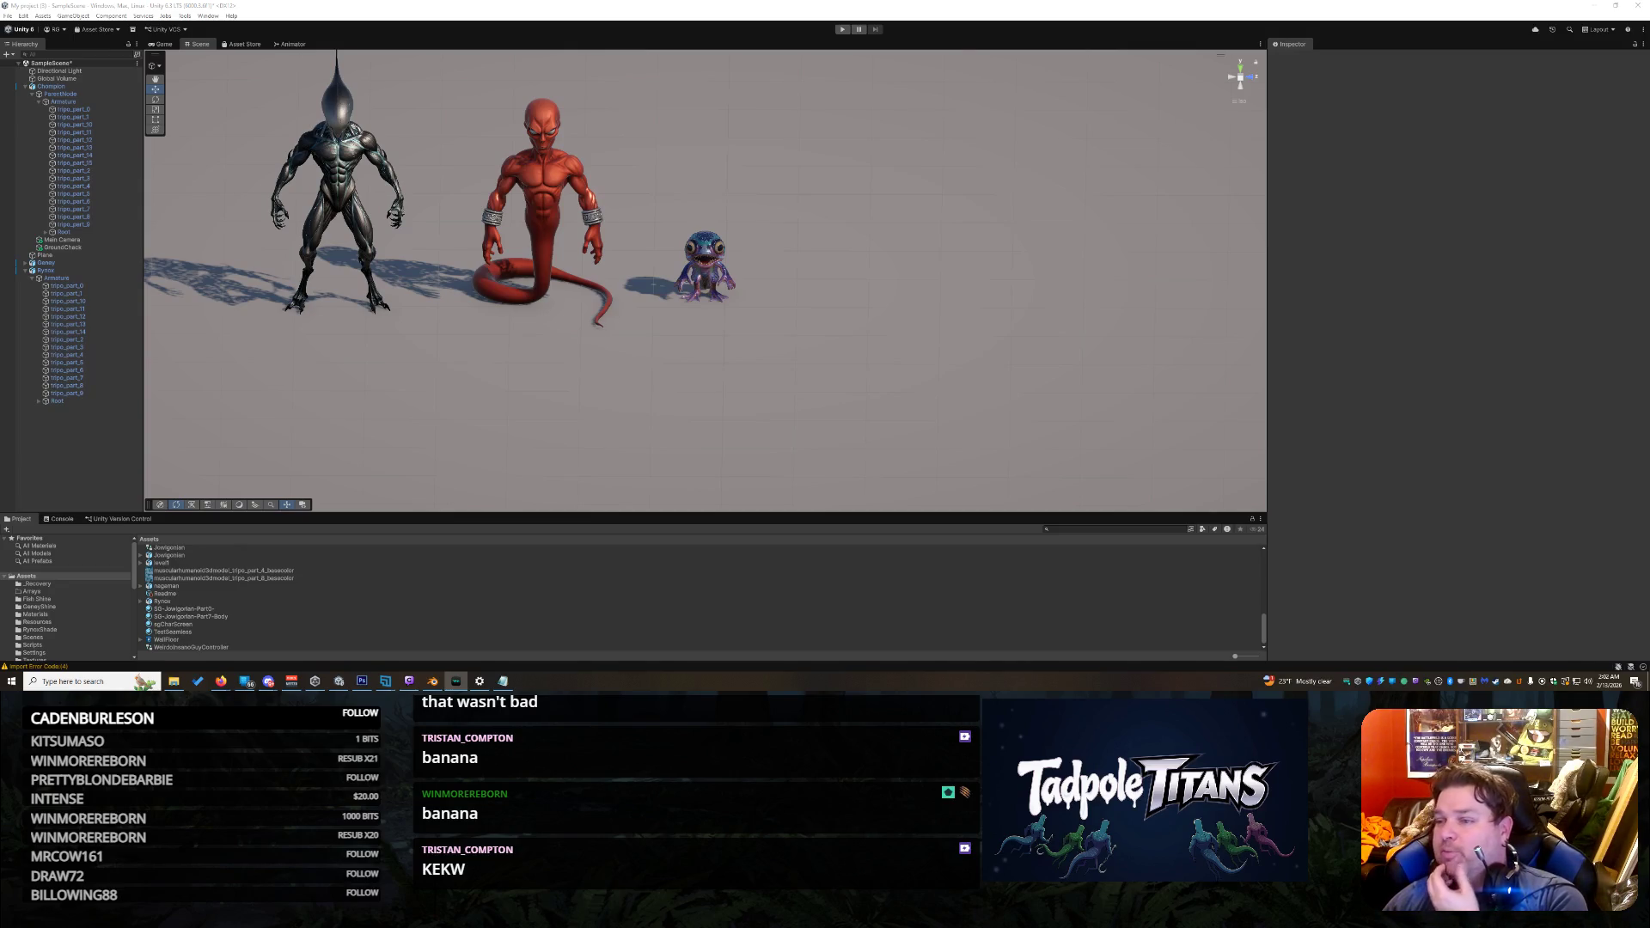
key("alt+Tab")
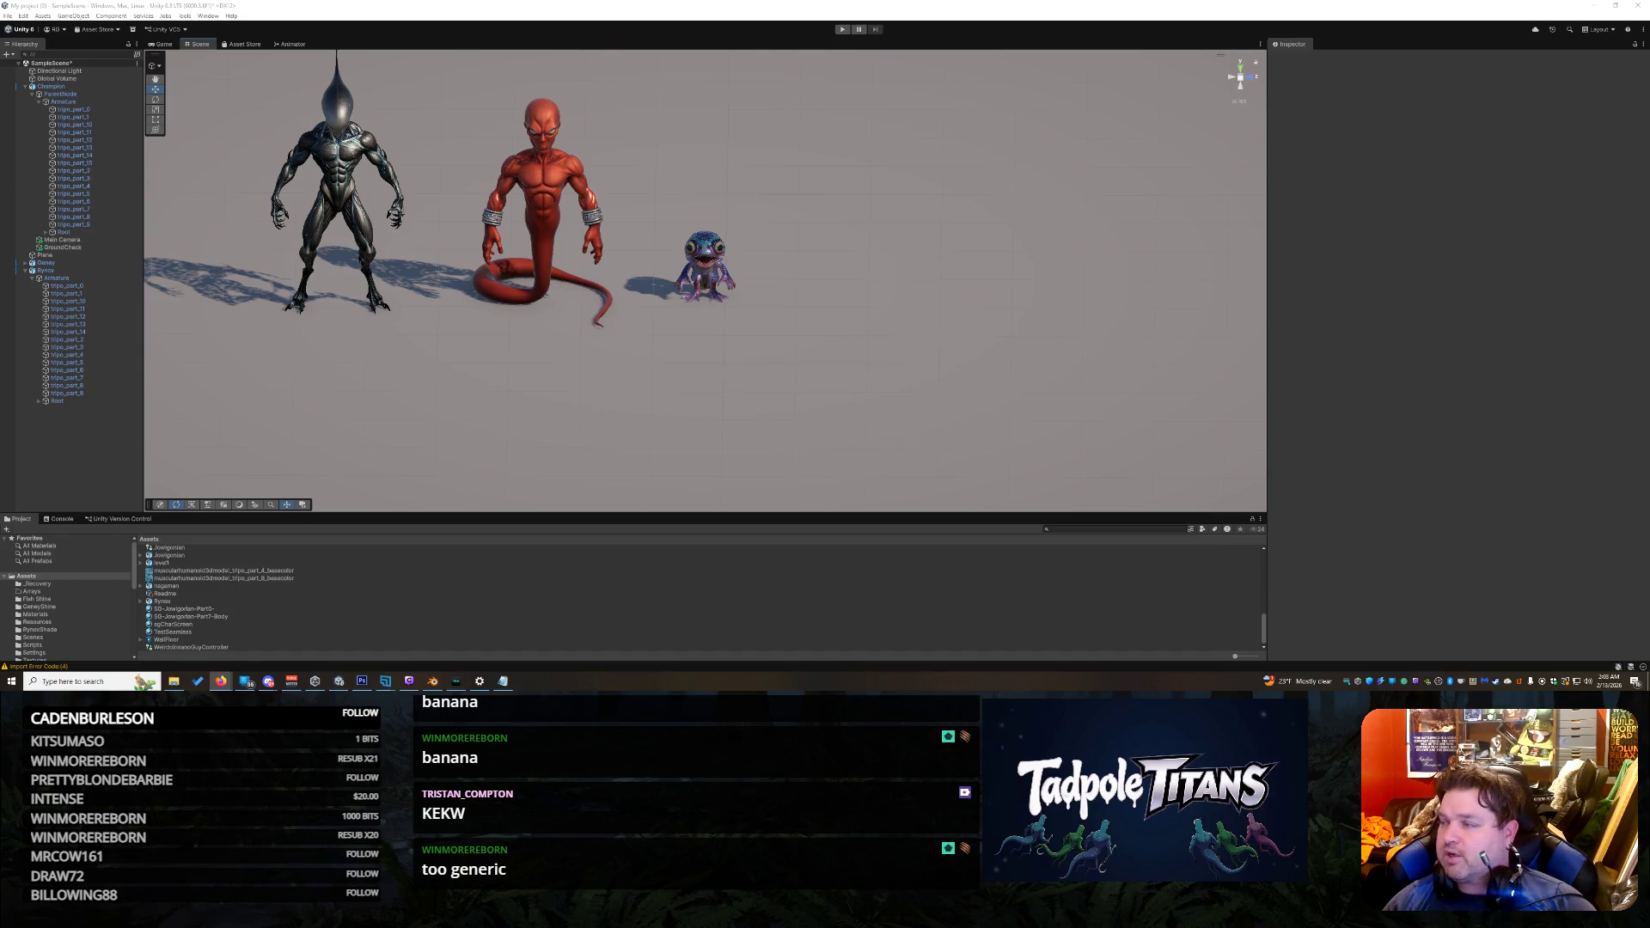
Step: Bring the Grok Imagine browser window forward and place it on the screen's right half
key("alt+Tab")
left_click_drag(1003, 60, 1468, 62)
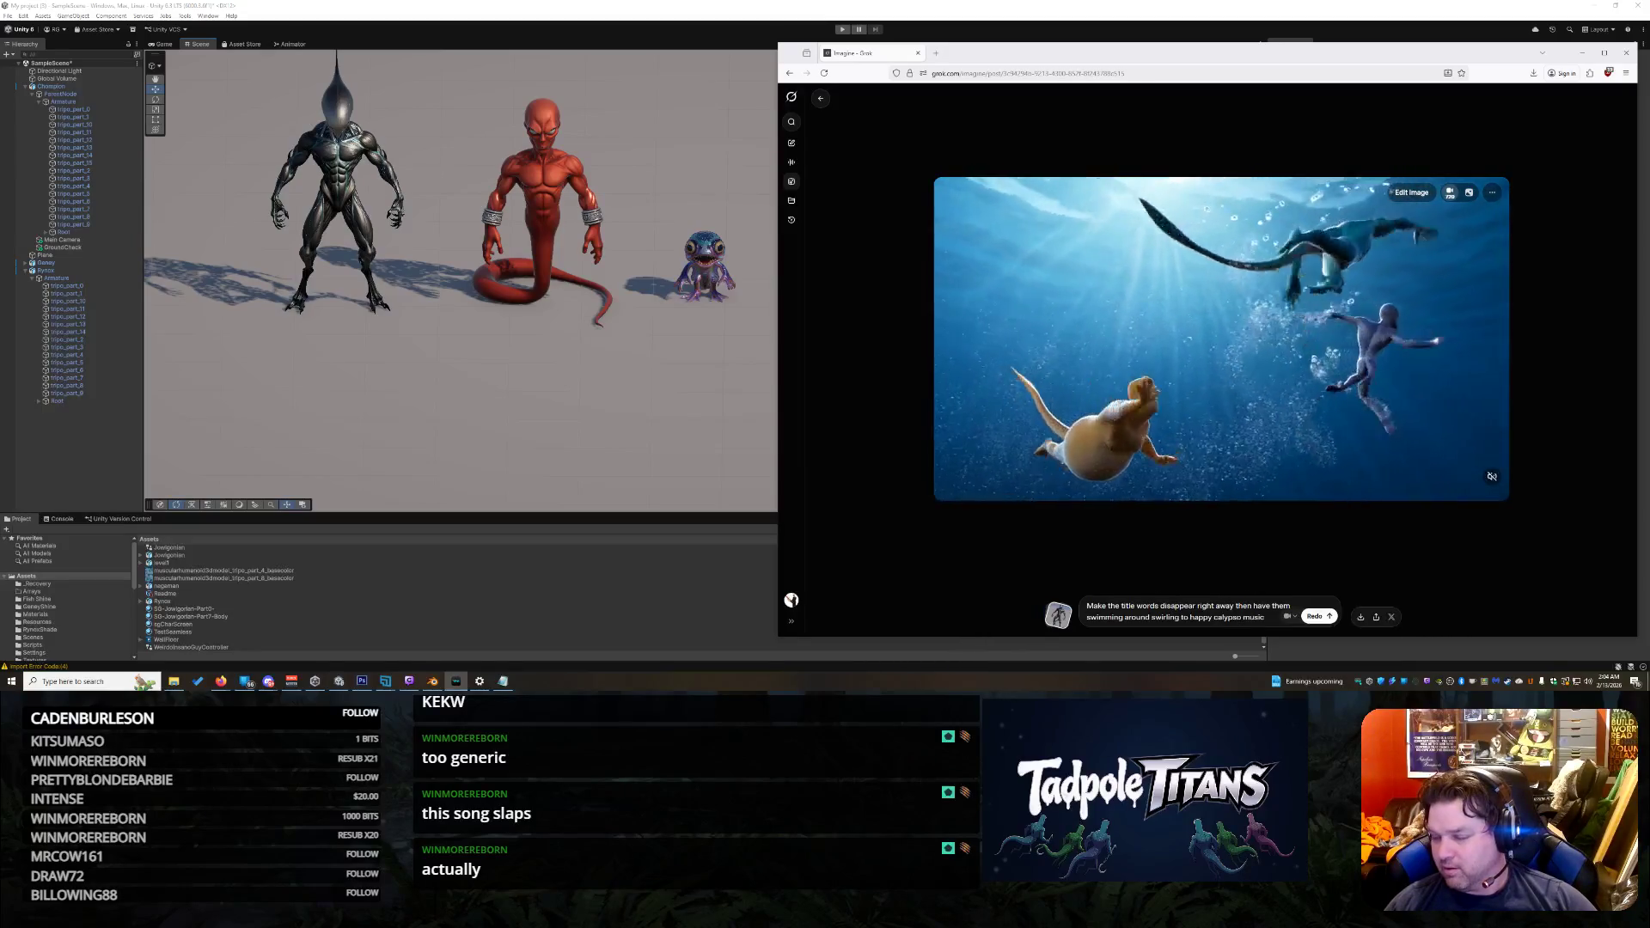
Step: Unmute the generated clip and replay it from the Tadpole Titans title scene, then open Windows search
key("alt+Tab")
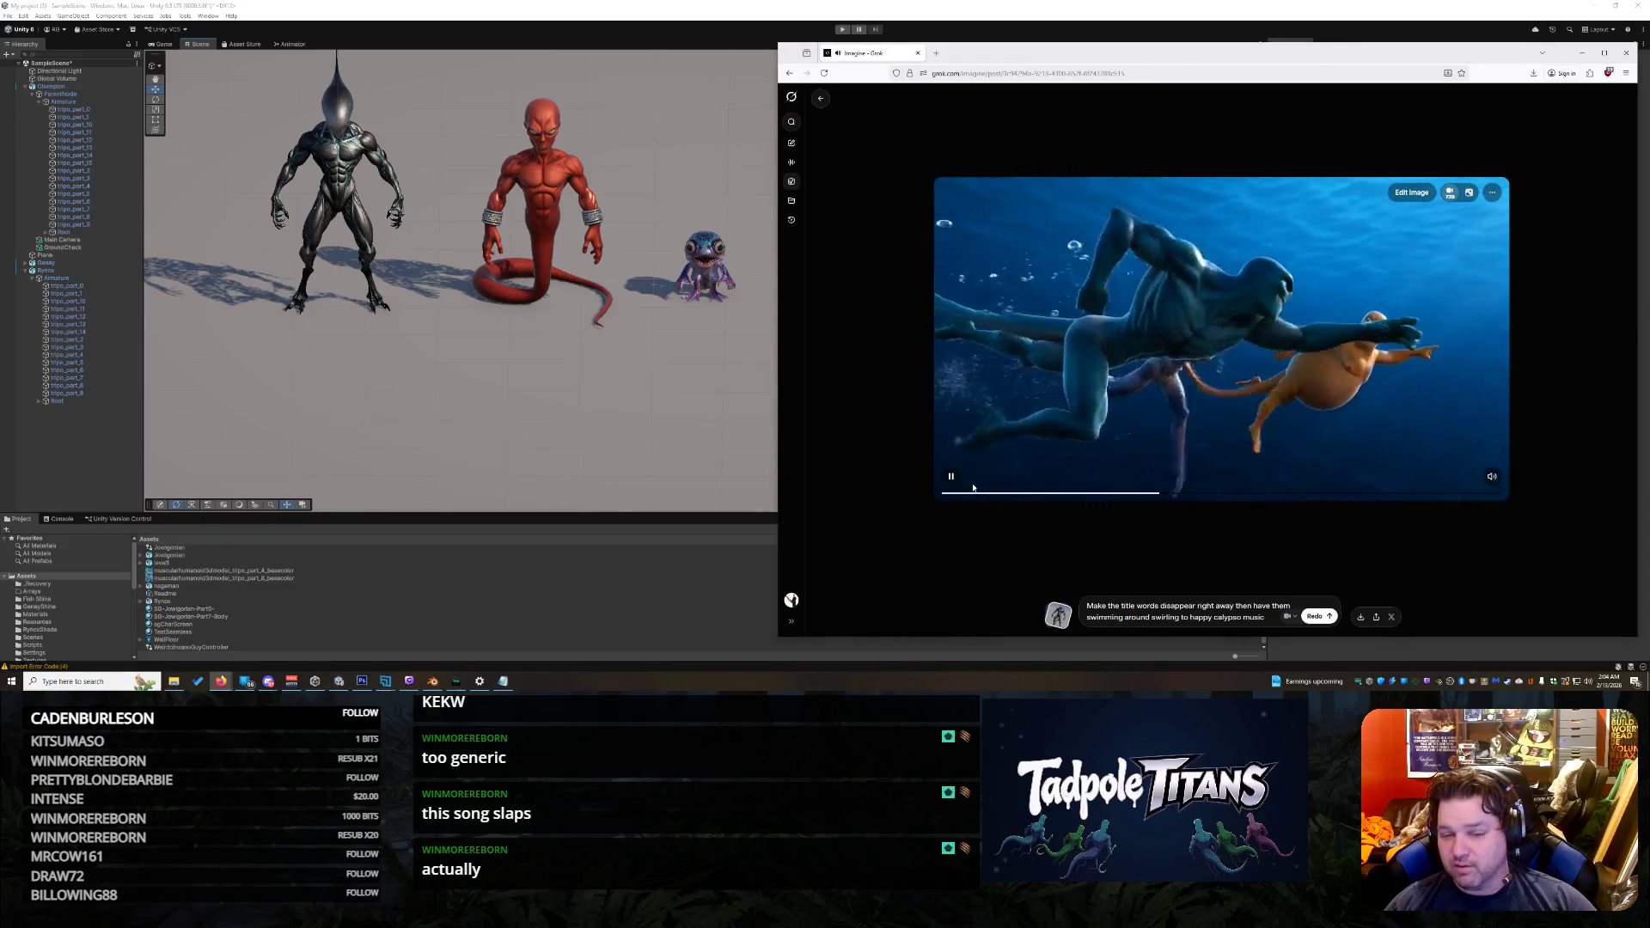
left_click(1493, 478)
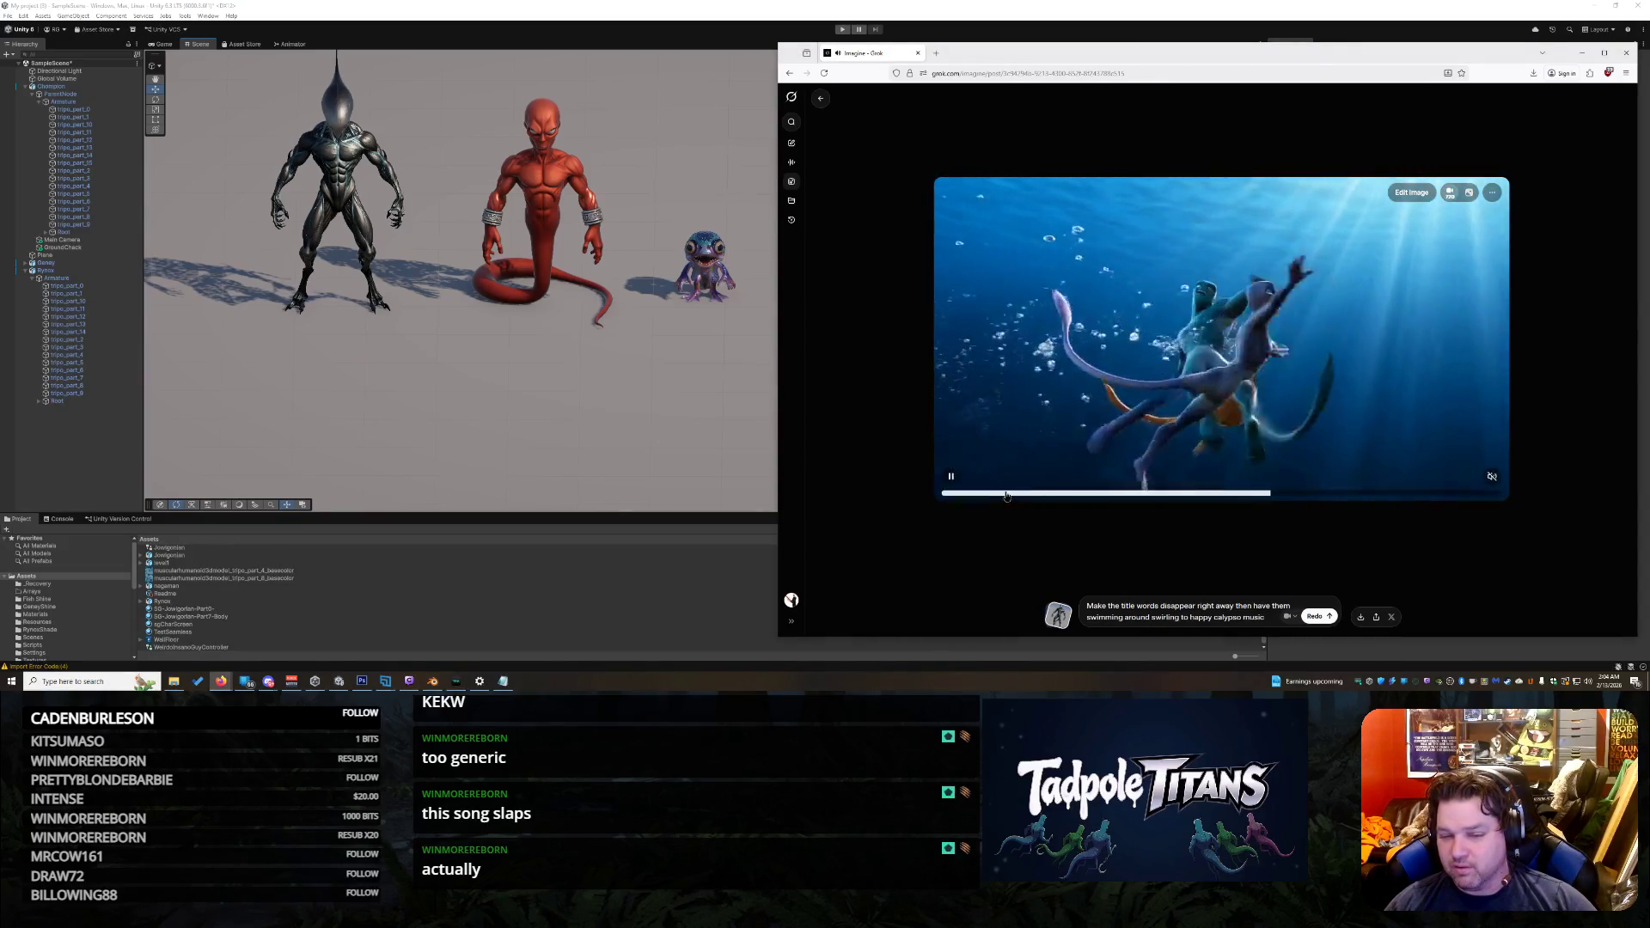
left_click(991, 494)
left_click_drag(991, 497, 969, 496)
left_click(950, 477)
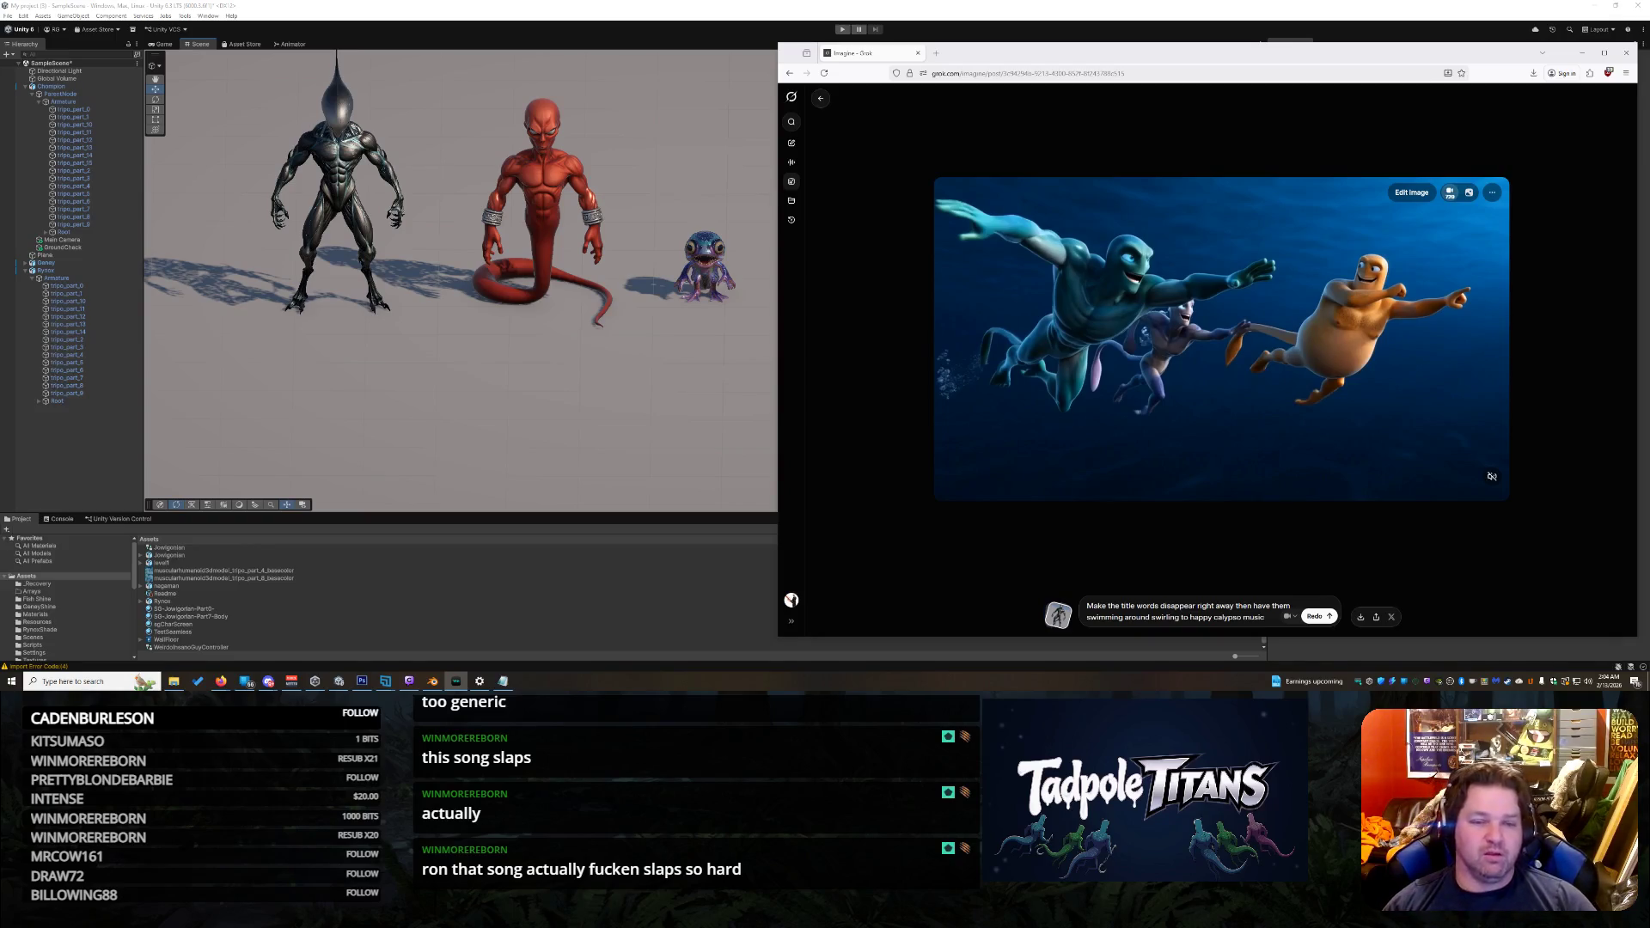
mouse_move(1106, 248)
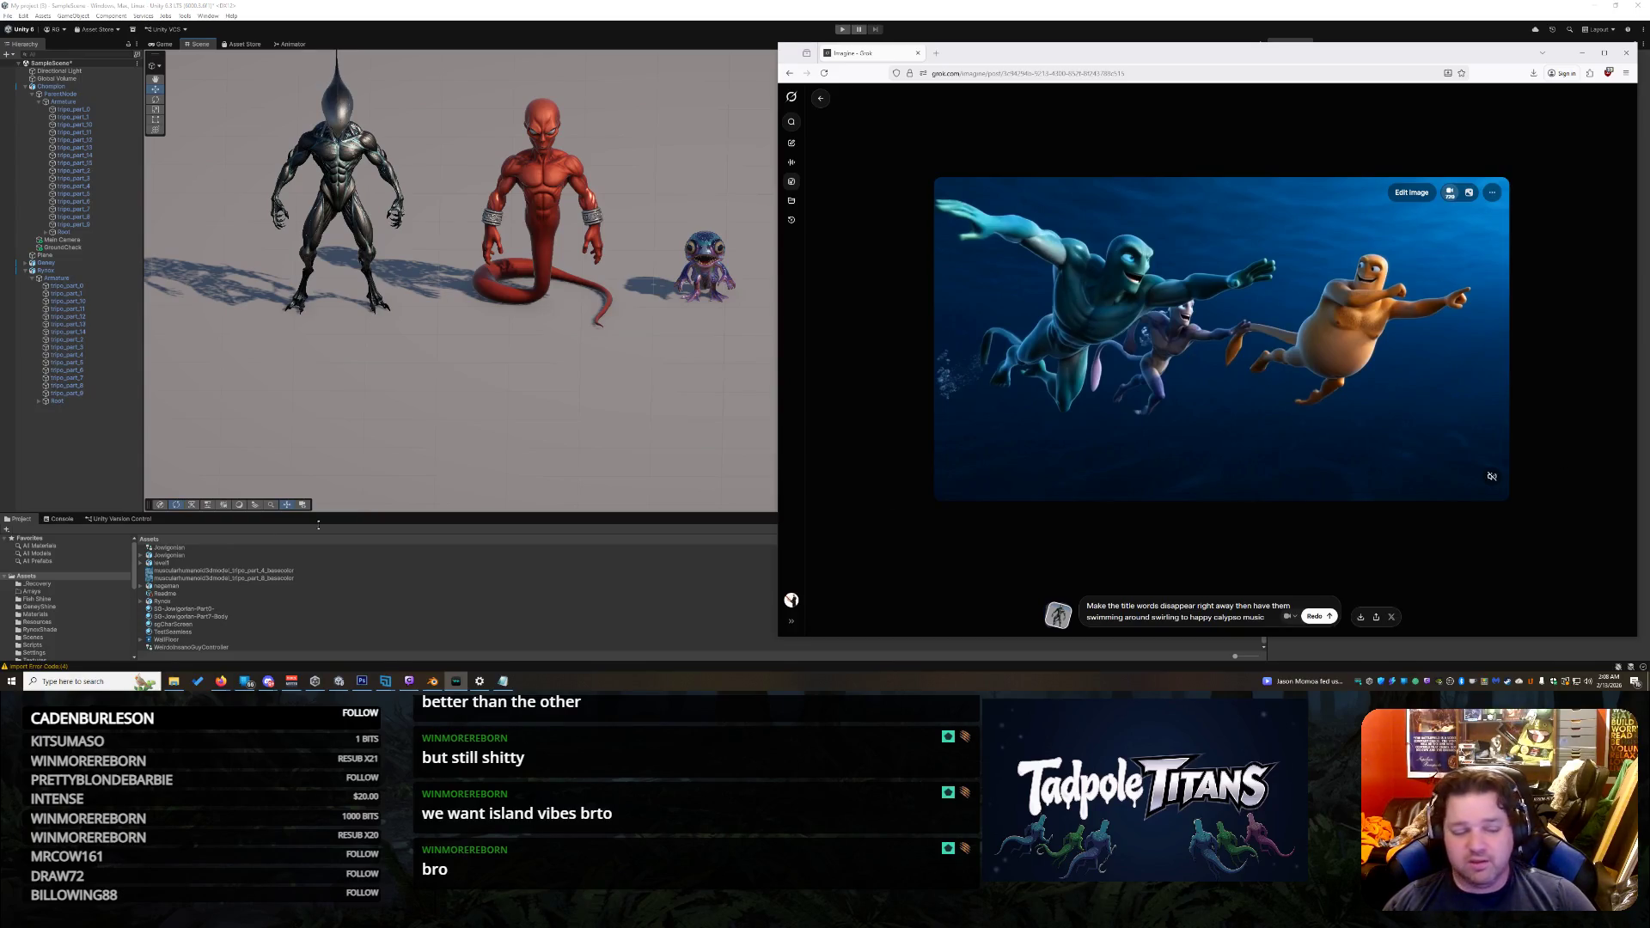
left_click(42, 680)
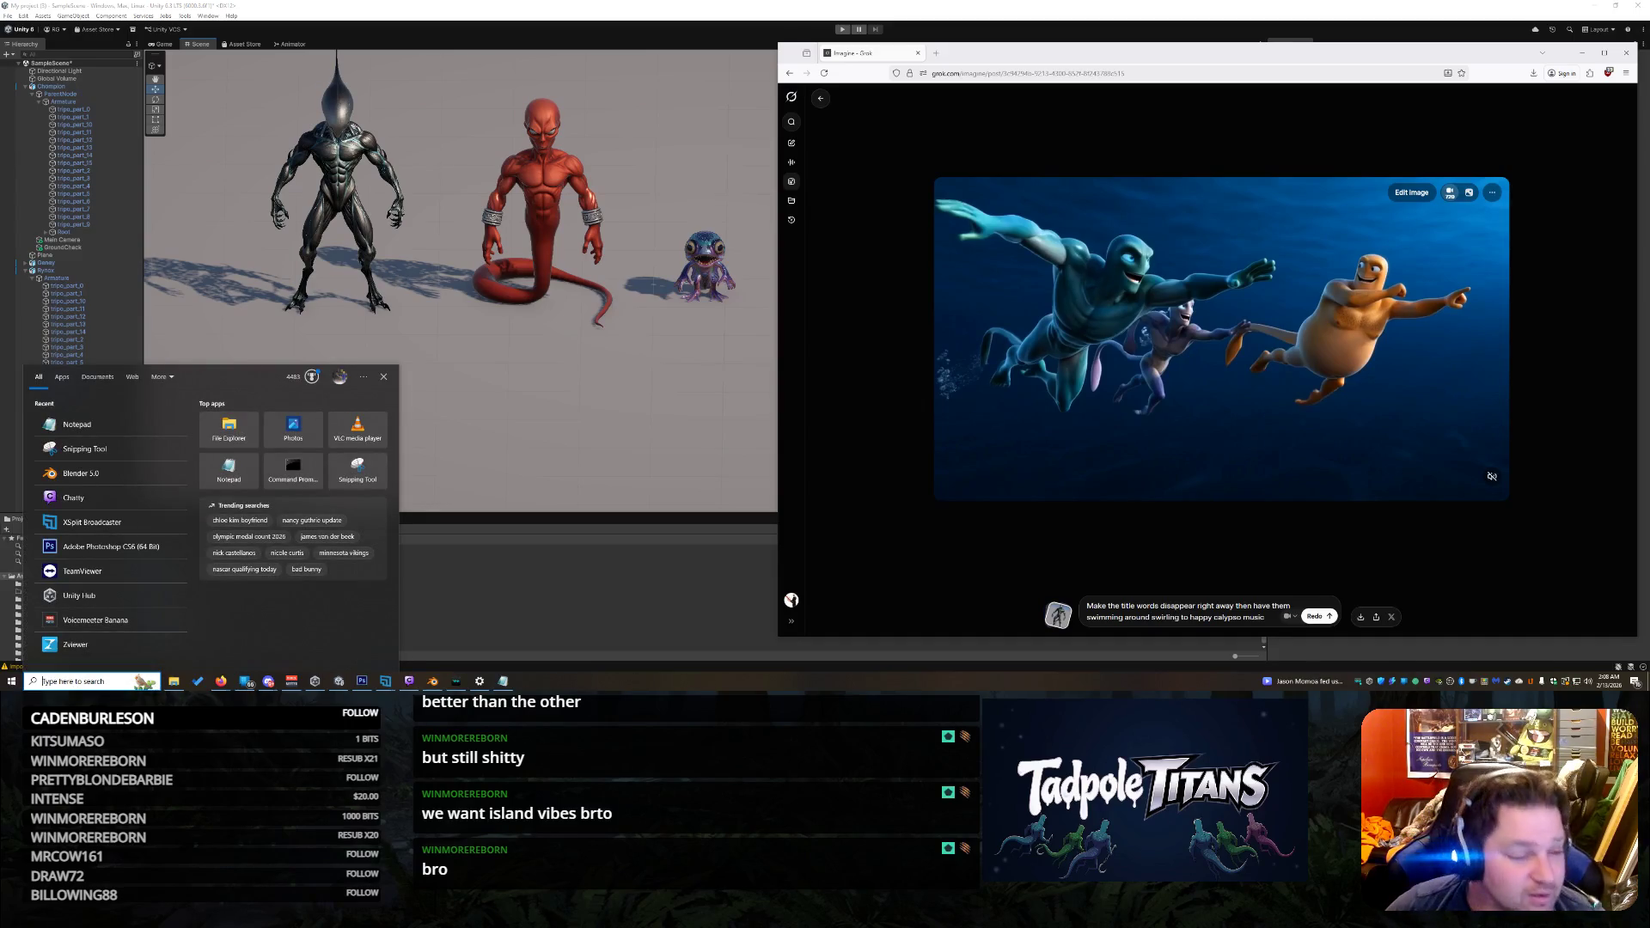
key("Escape")
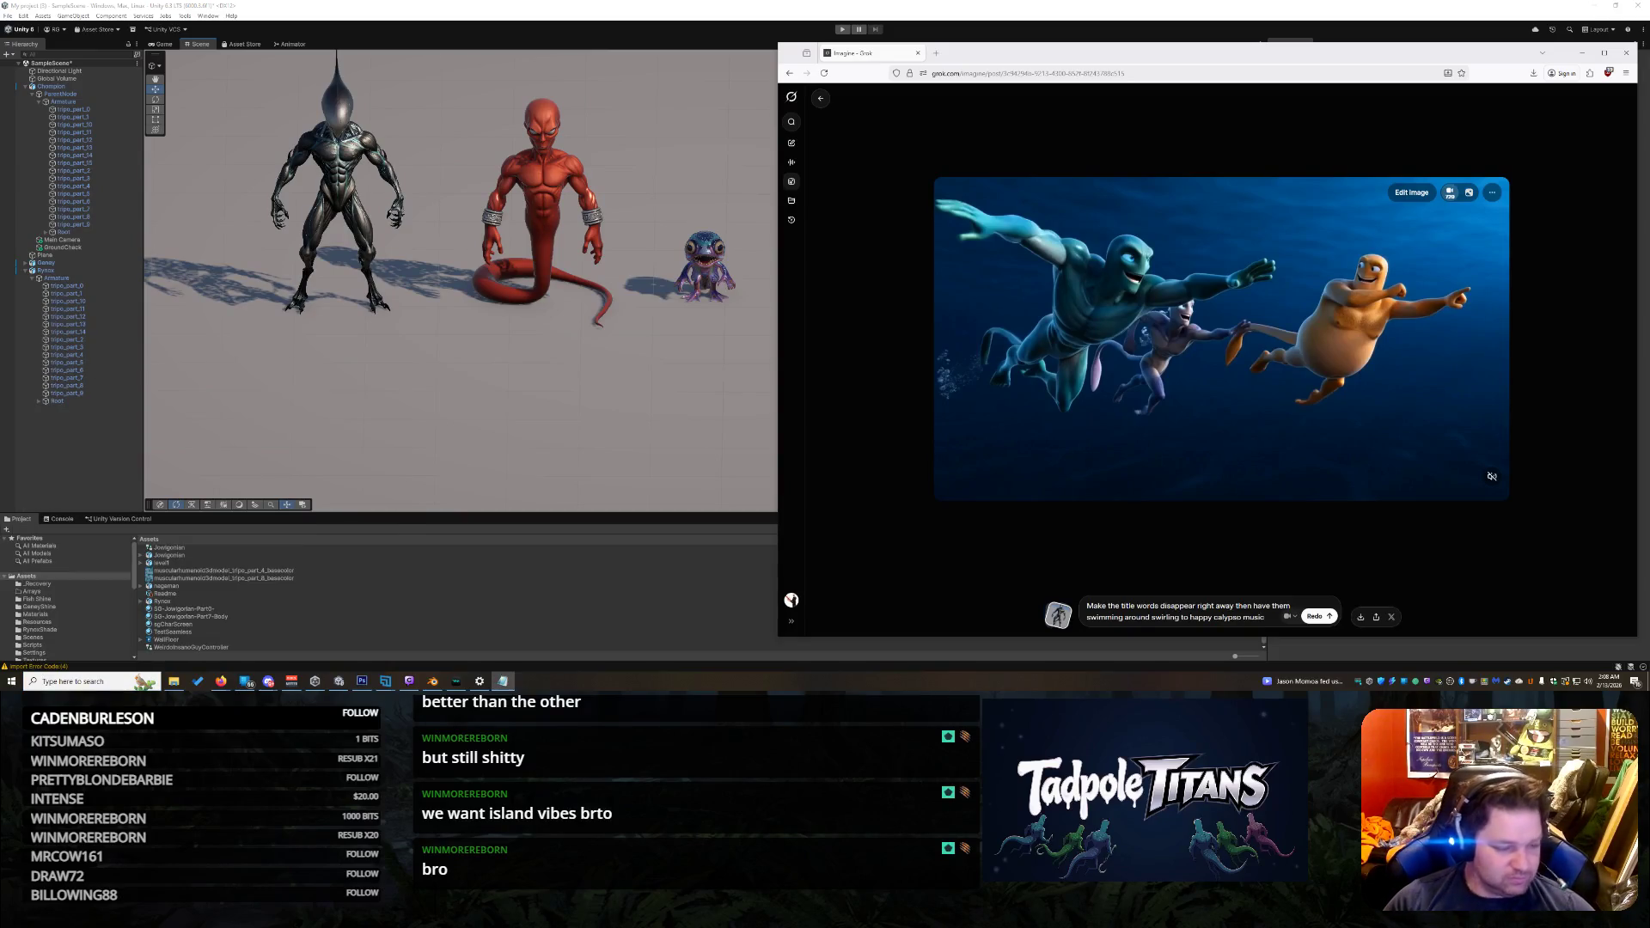
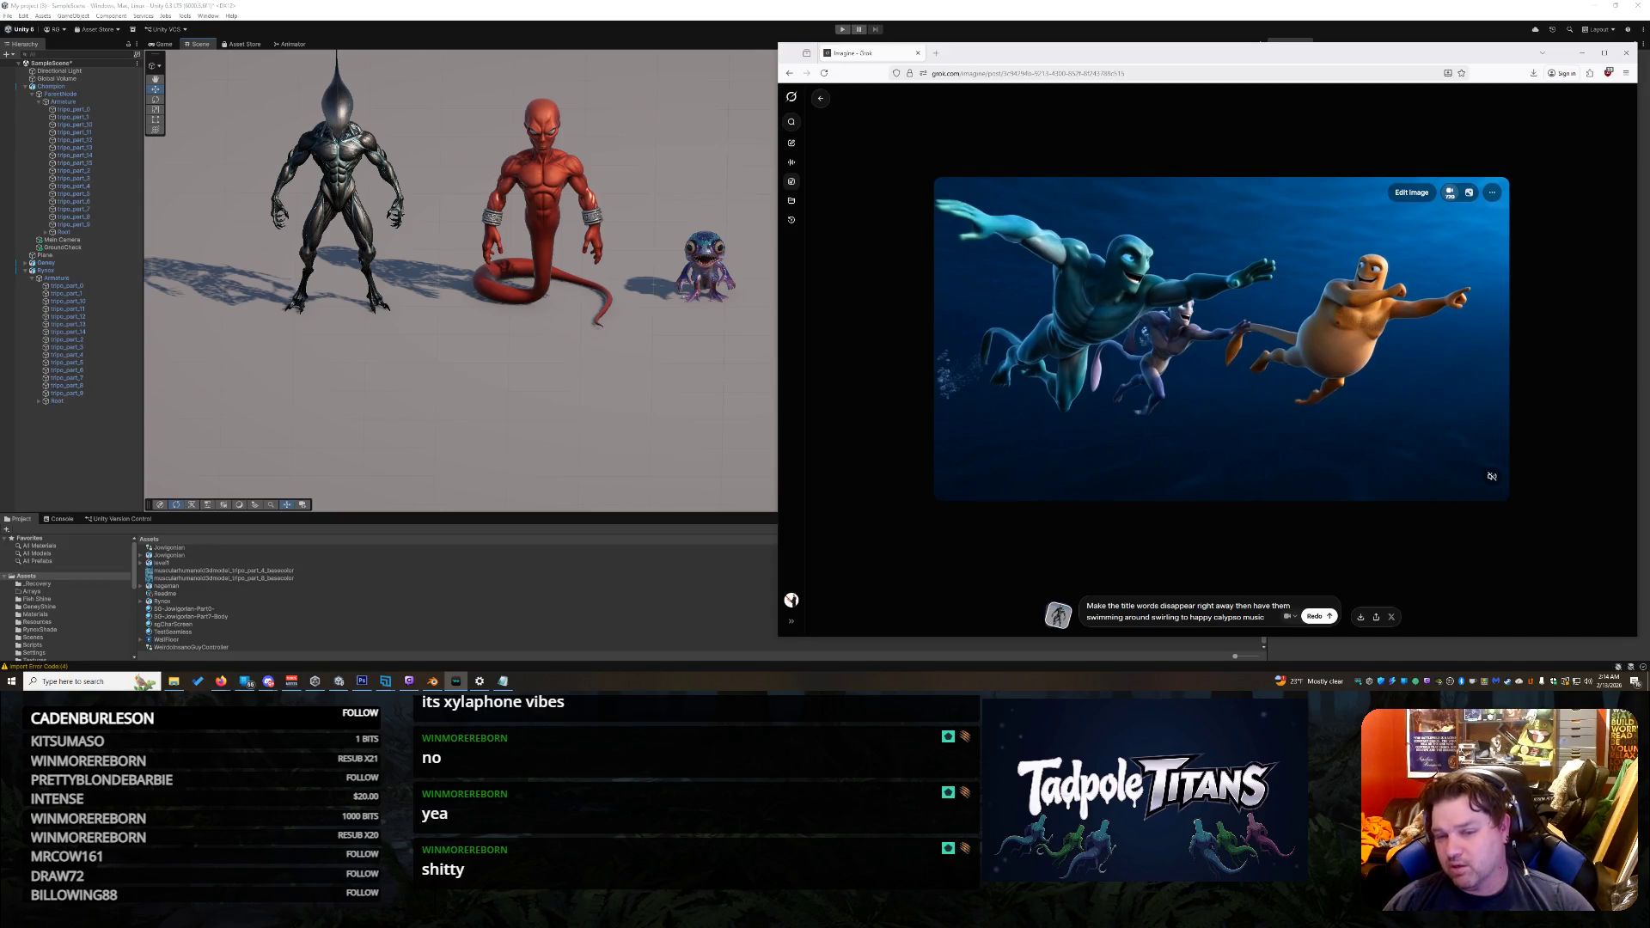
Step: Raise the system volume and watch the clip of three creatures swimming underwater to calypso music
mouse_move(1438, 393)
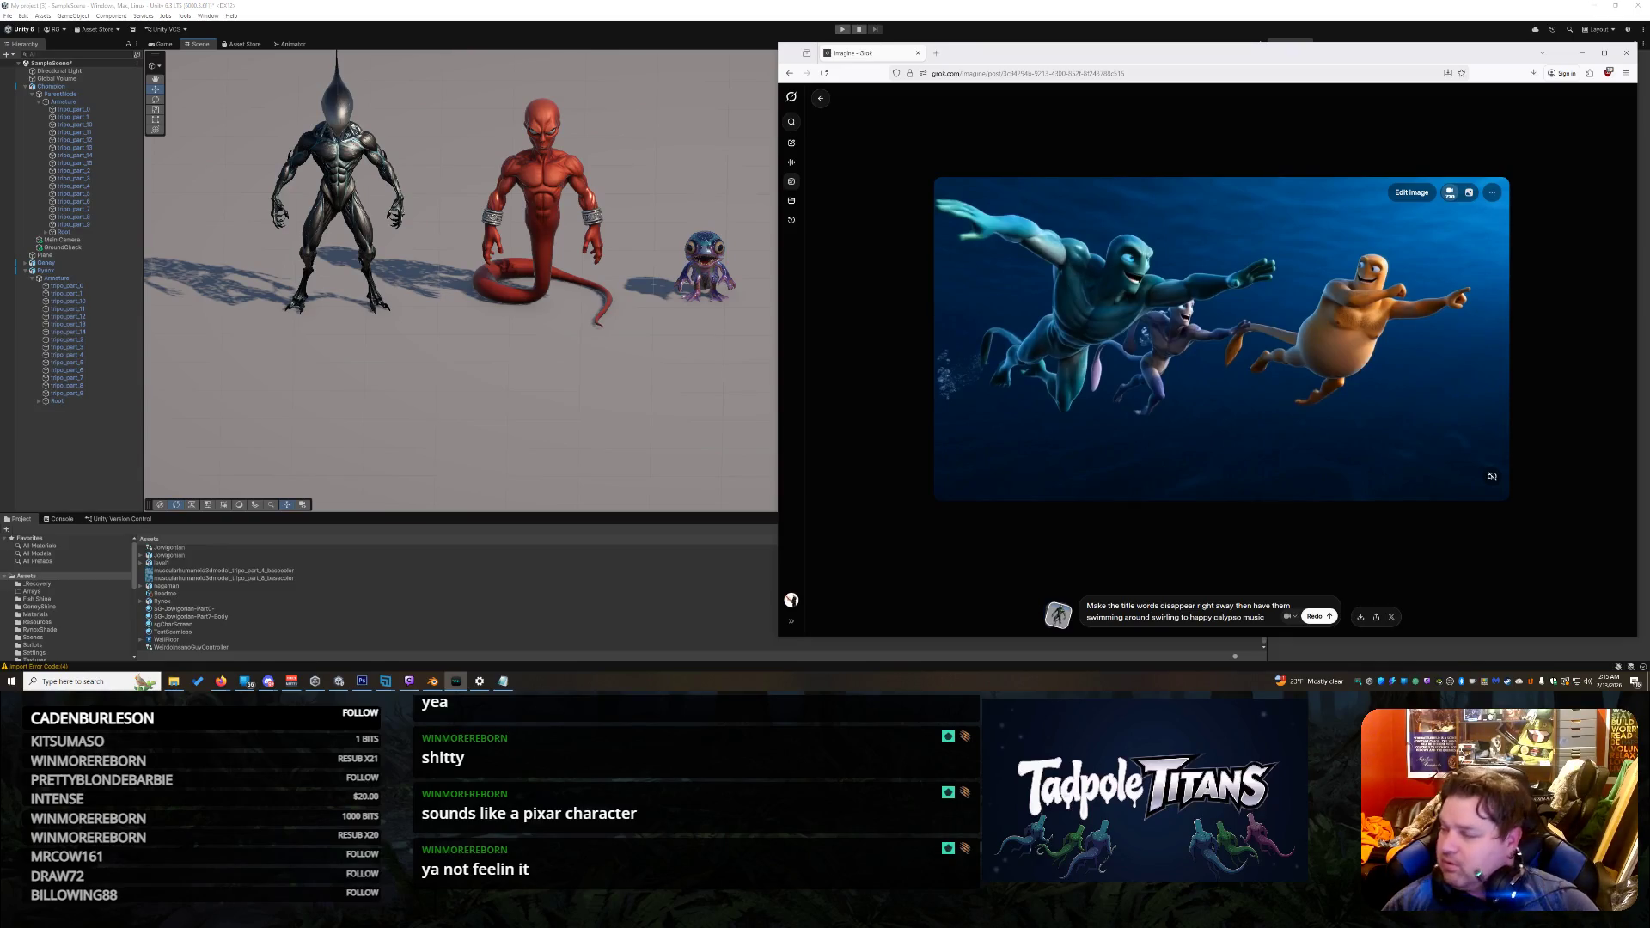
mouse_move(1043, 274)
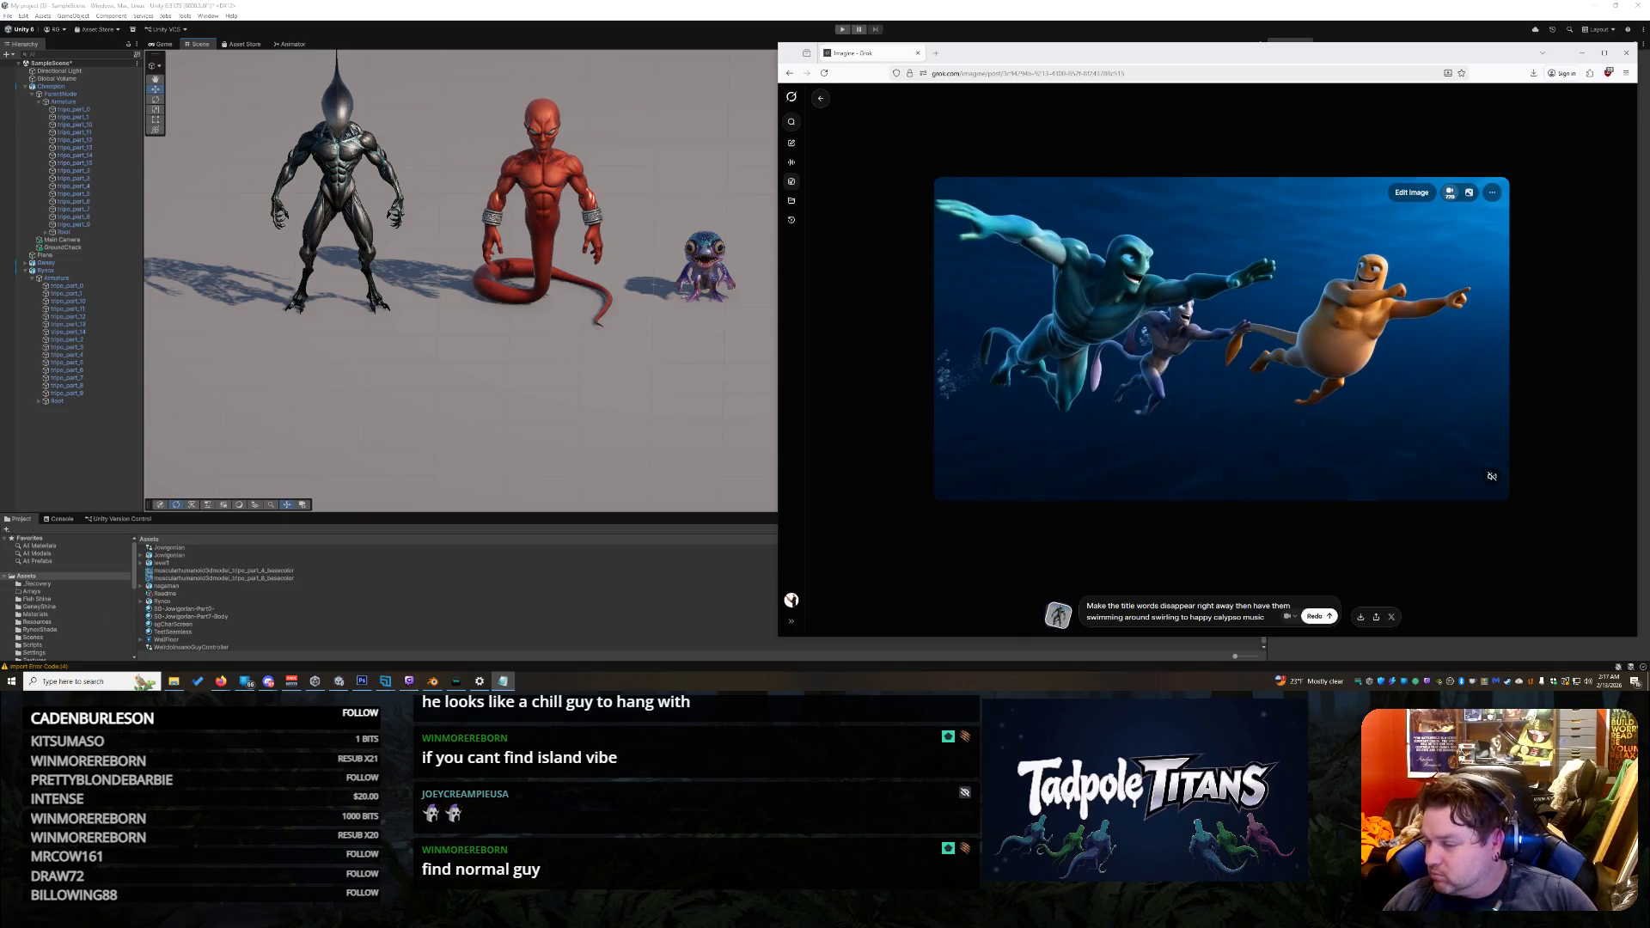
key("alt+Tab")
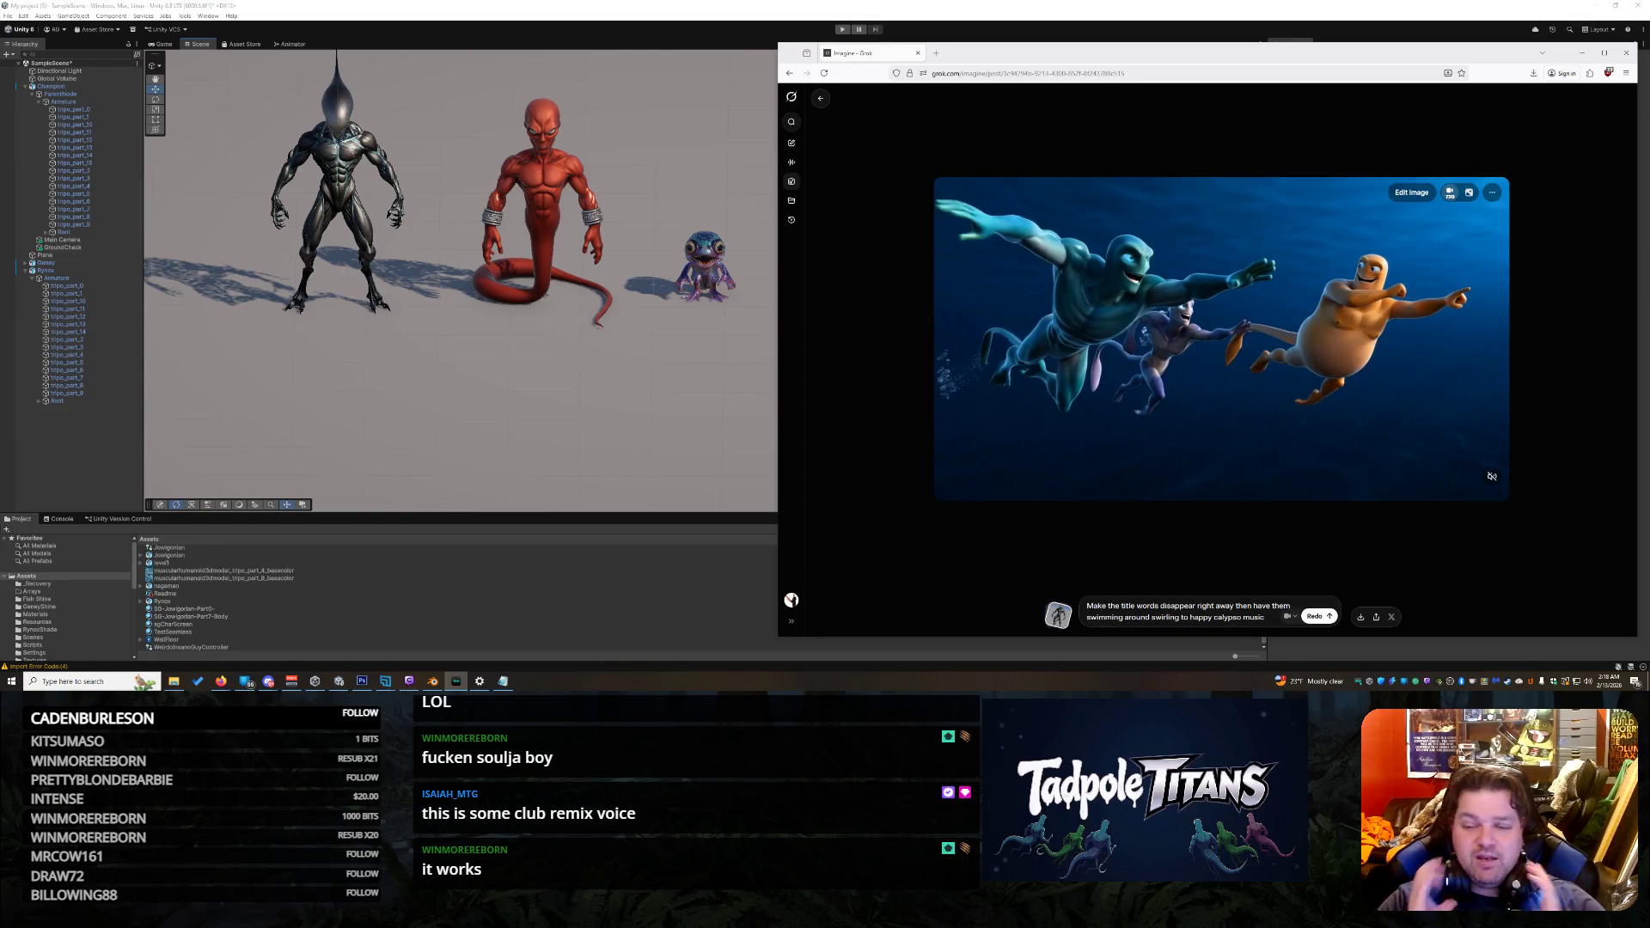
key("XF86AudioRaiseVolume")
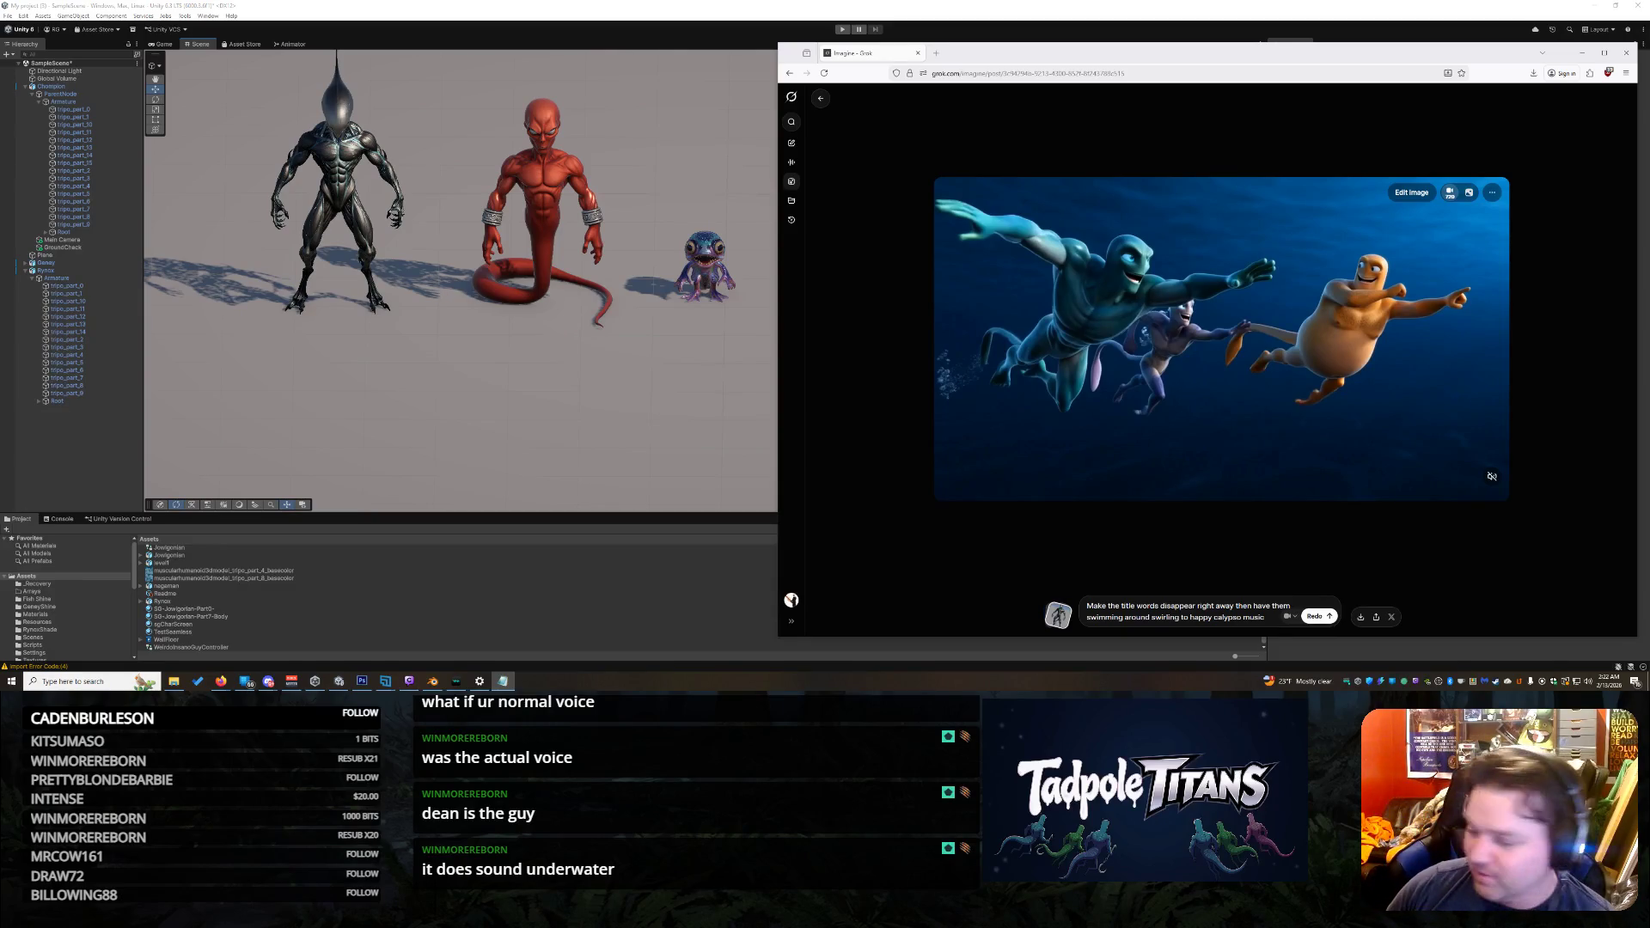
key("alt+Tab")
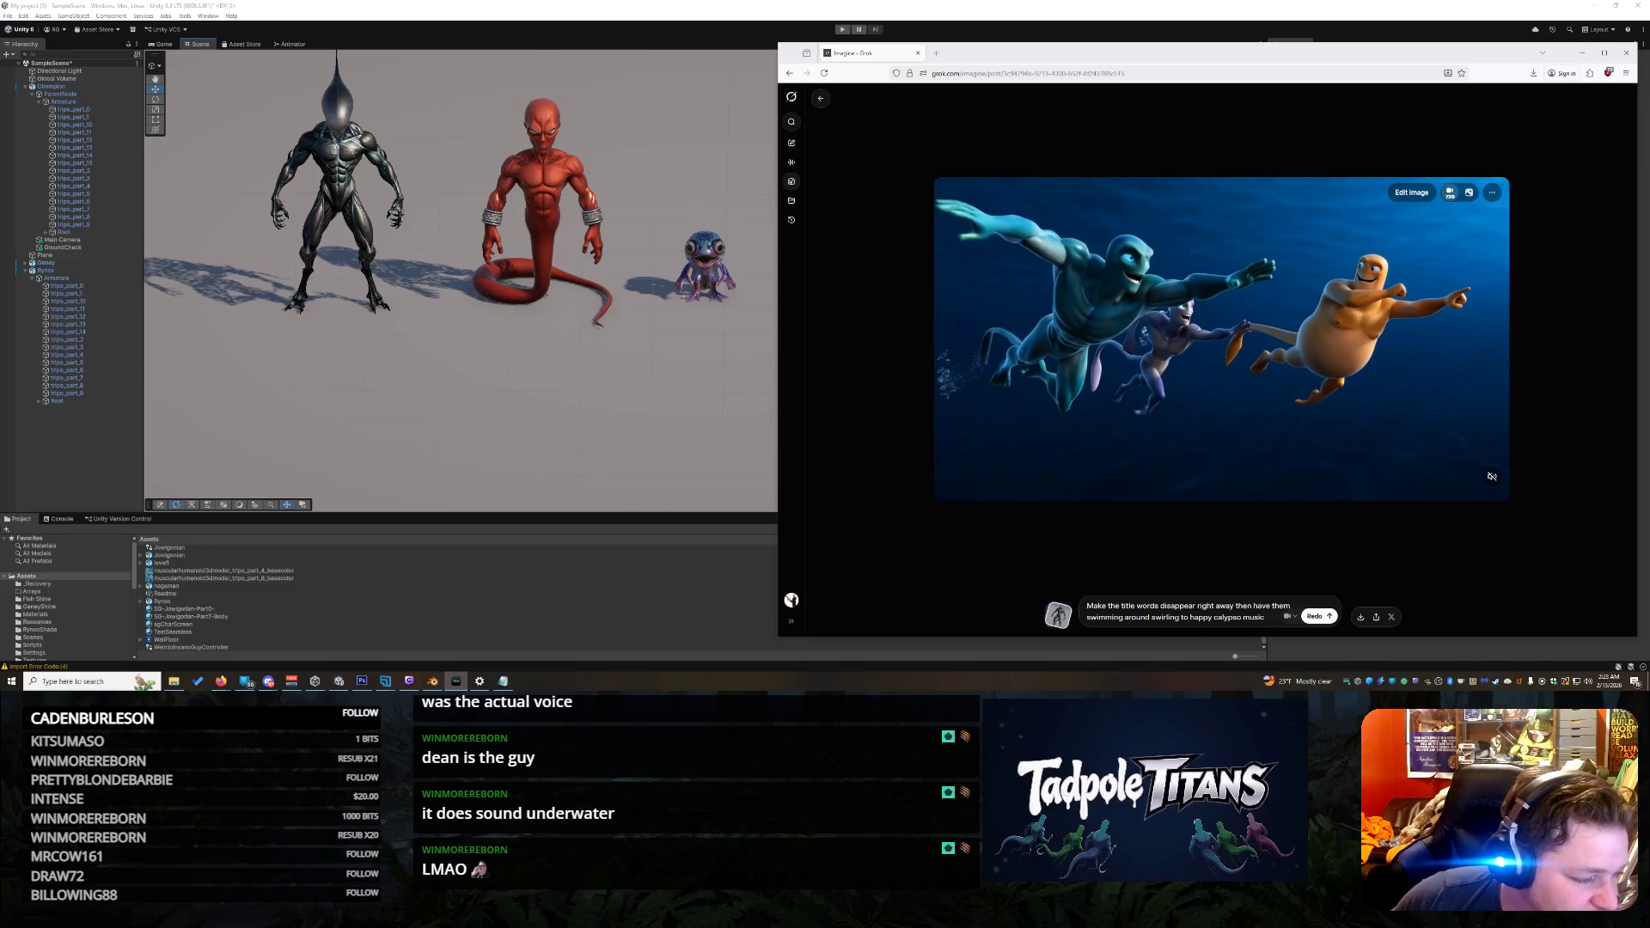
key("alt+Tab")
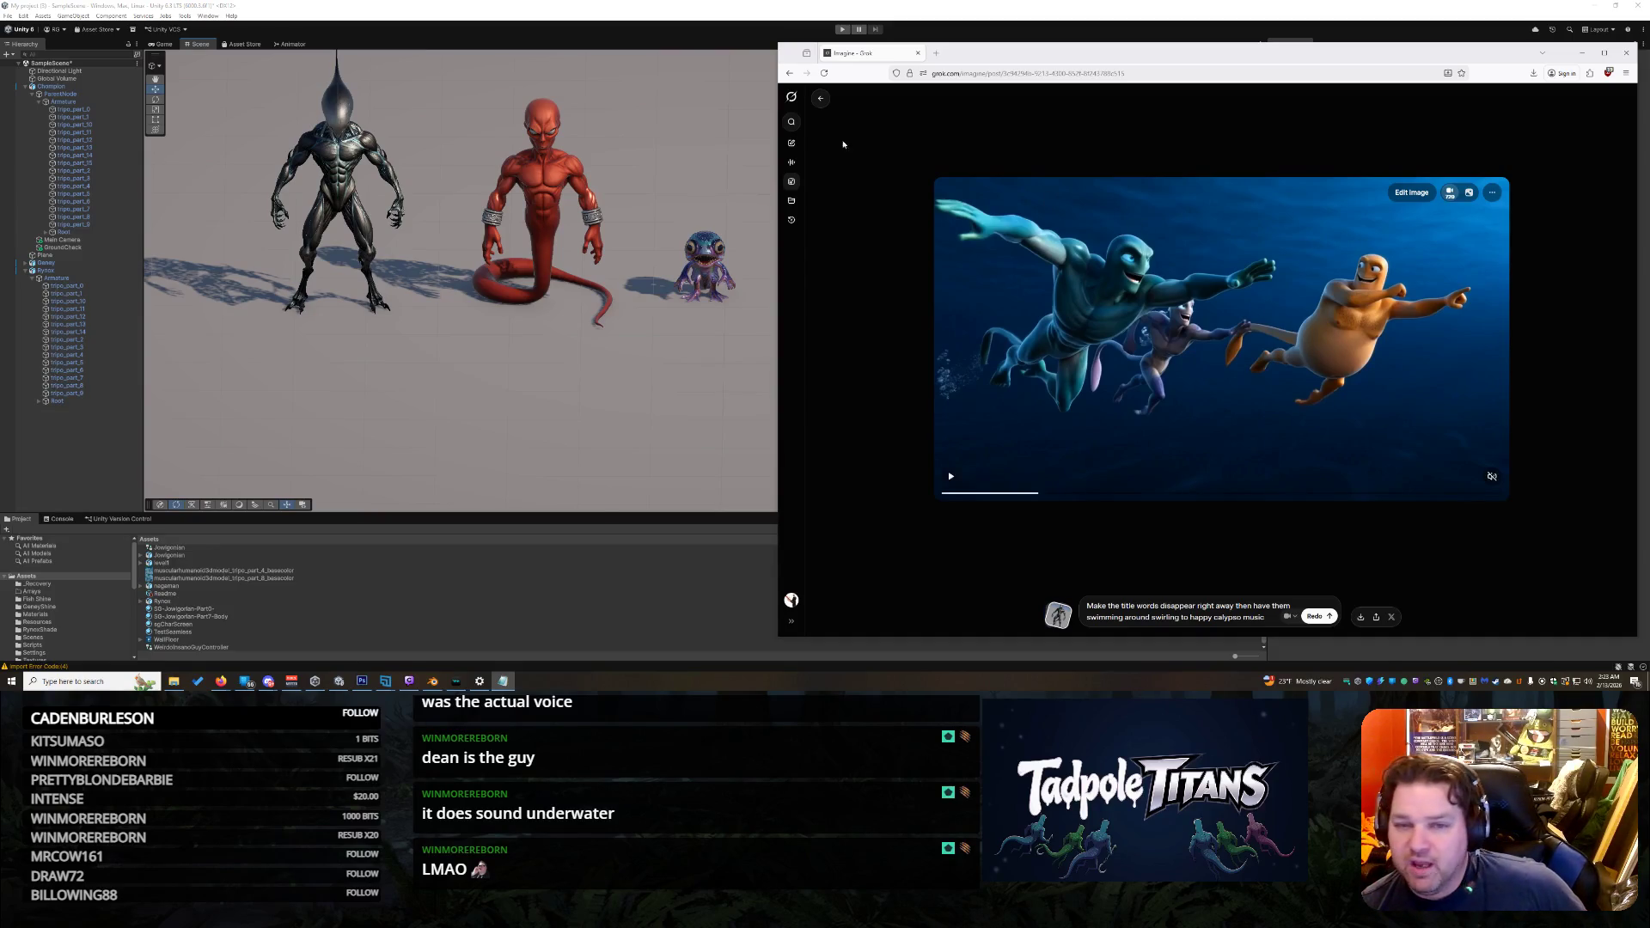
Step: View the white snake creature's image post from the Imagine favorites, then go back to the grid
left_click(822, 100)
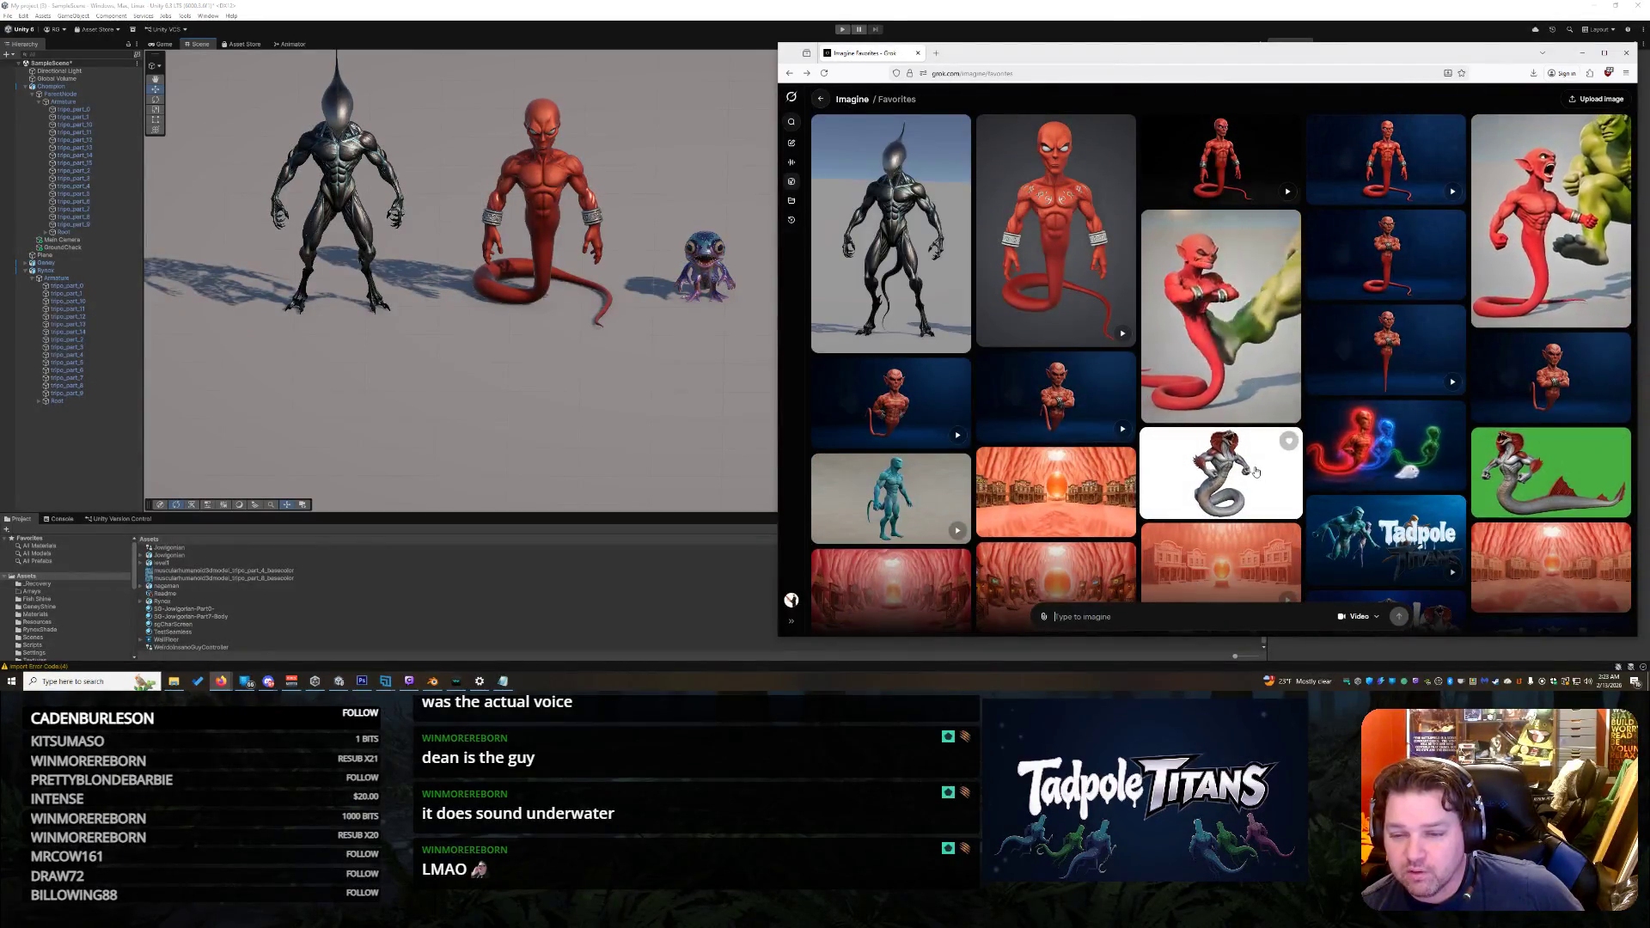
left_click(1256, 471)
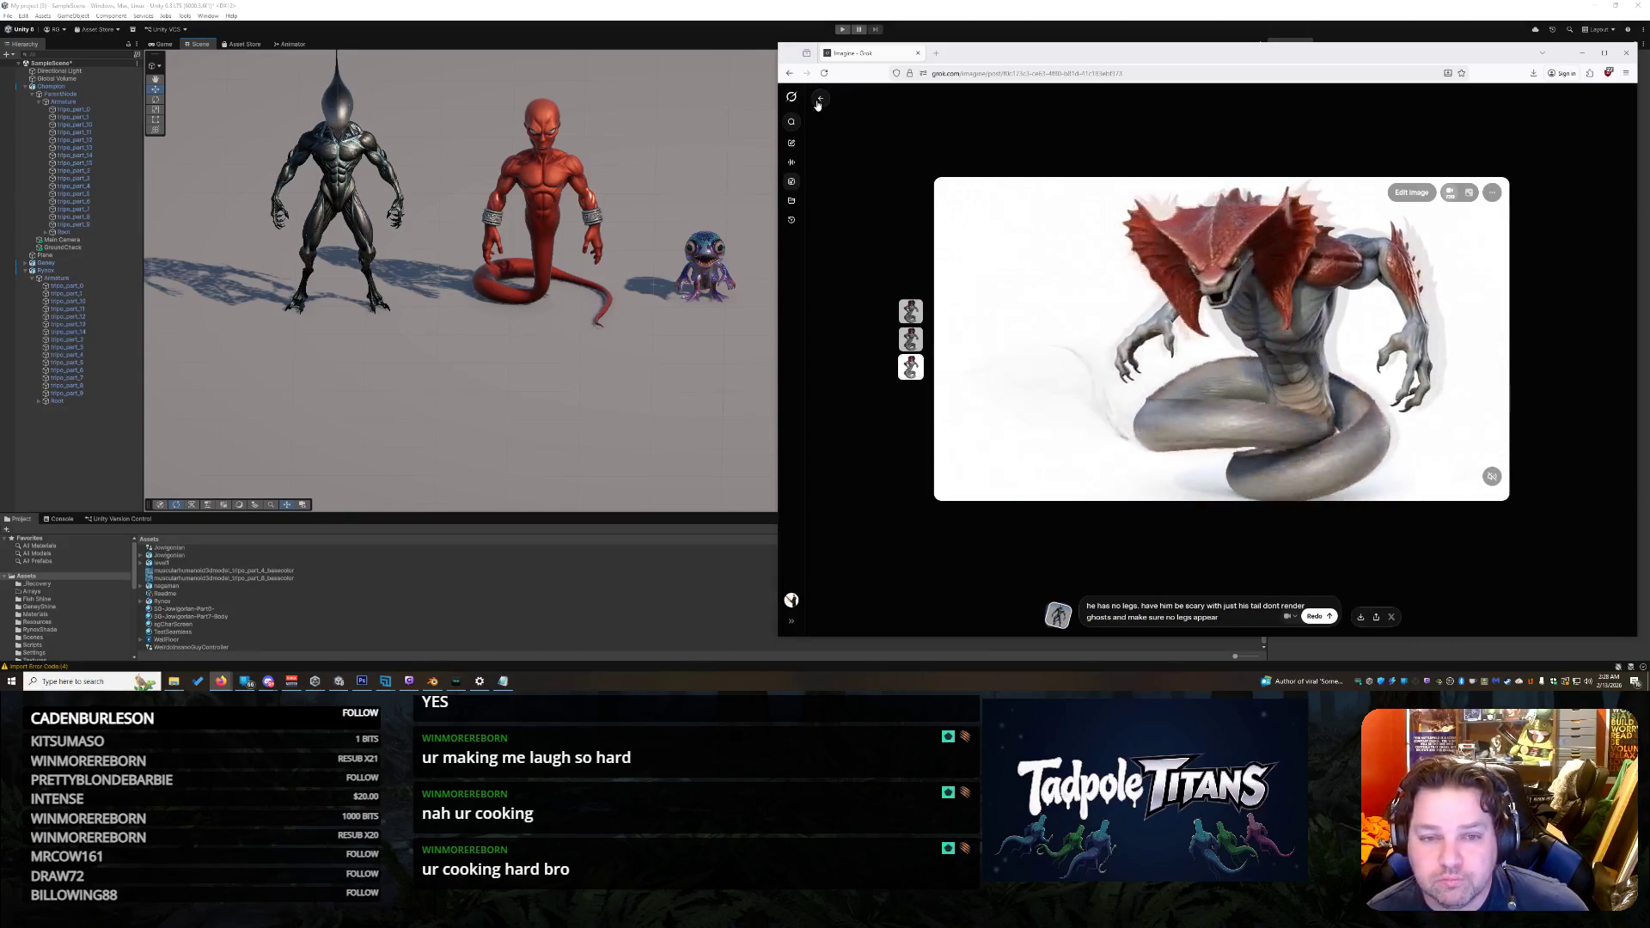
key("alt+Left")
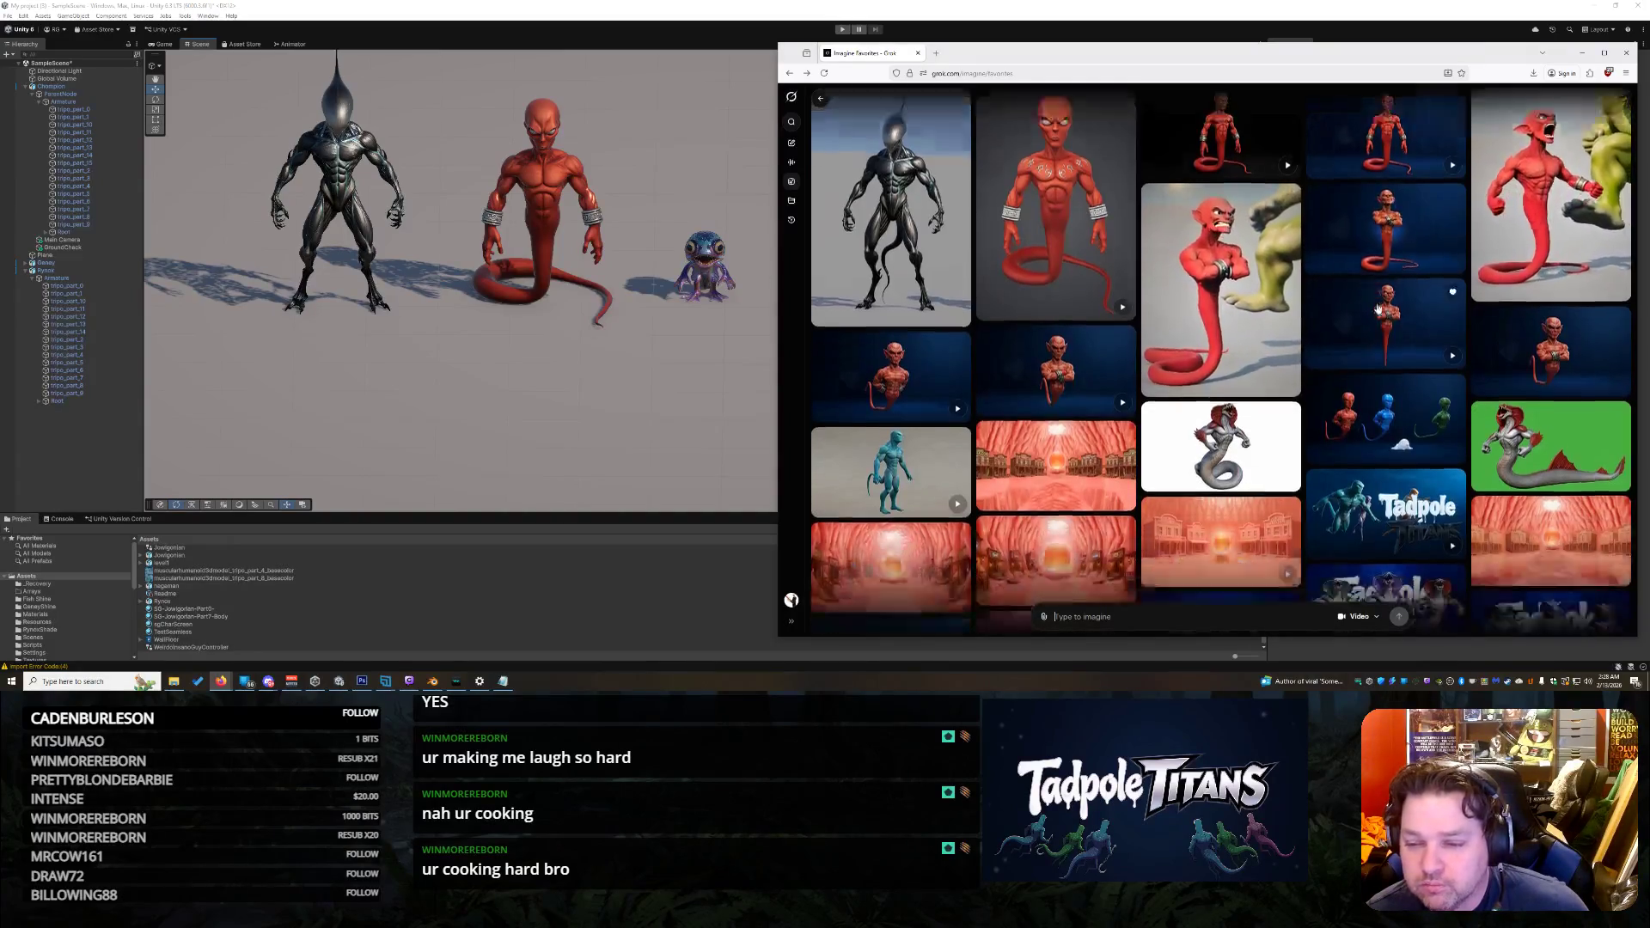
Step: Find the red, green and blue dancing-aliens video in the favorites grid and open its post
scroll(1450, 320, "down", 2)
scroll(1450, 319, "down", 3)
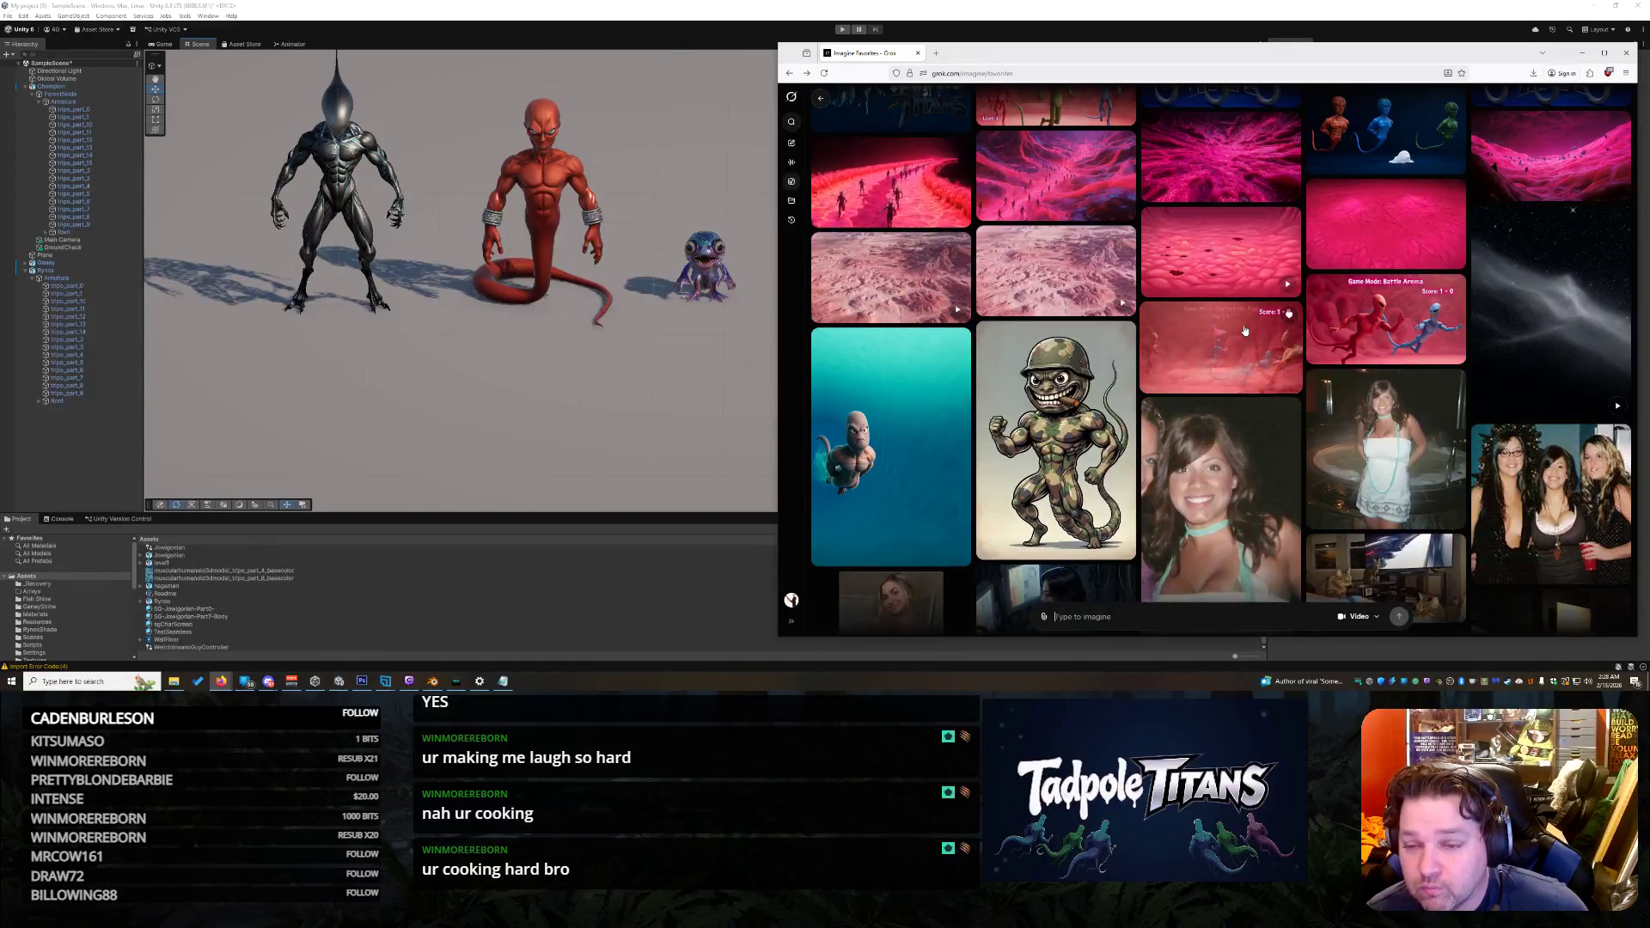
scroll(1243, 340, "up", 3)
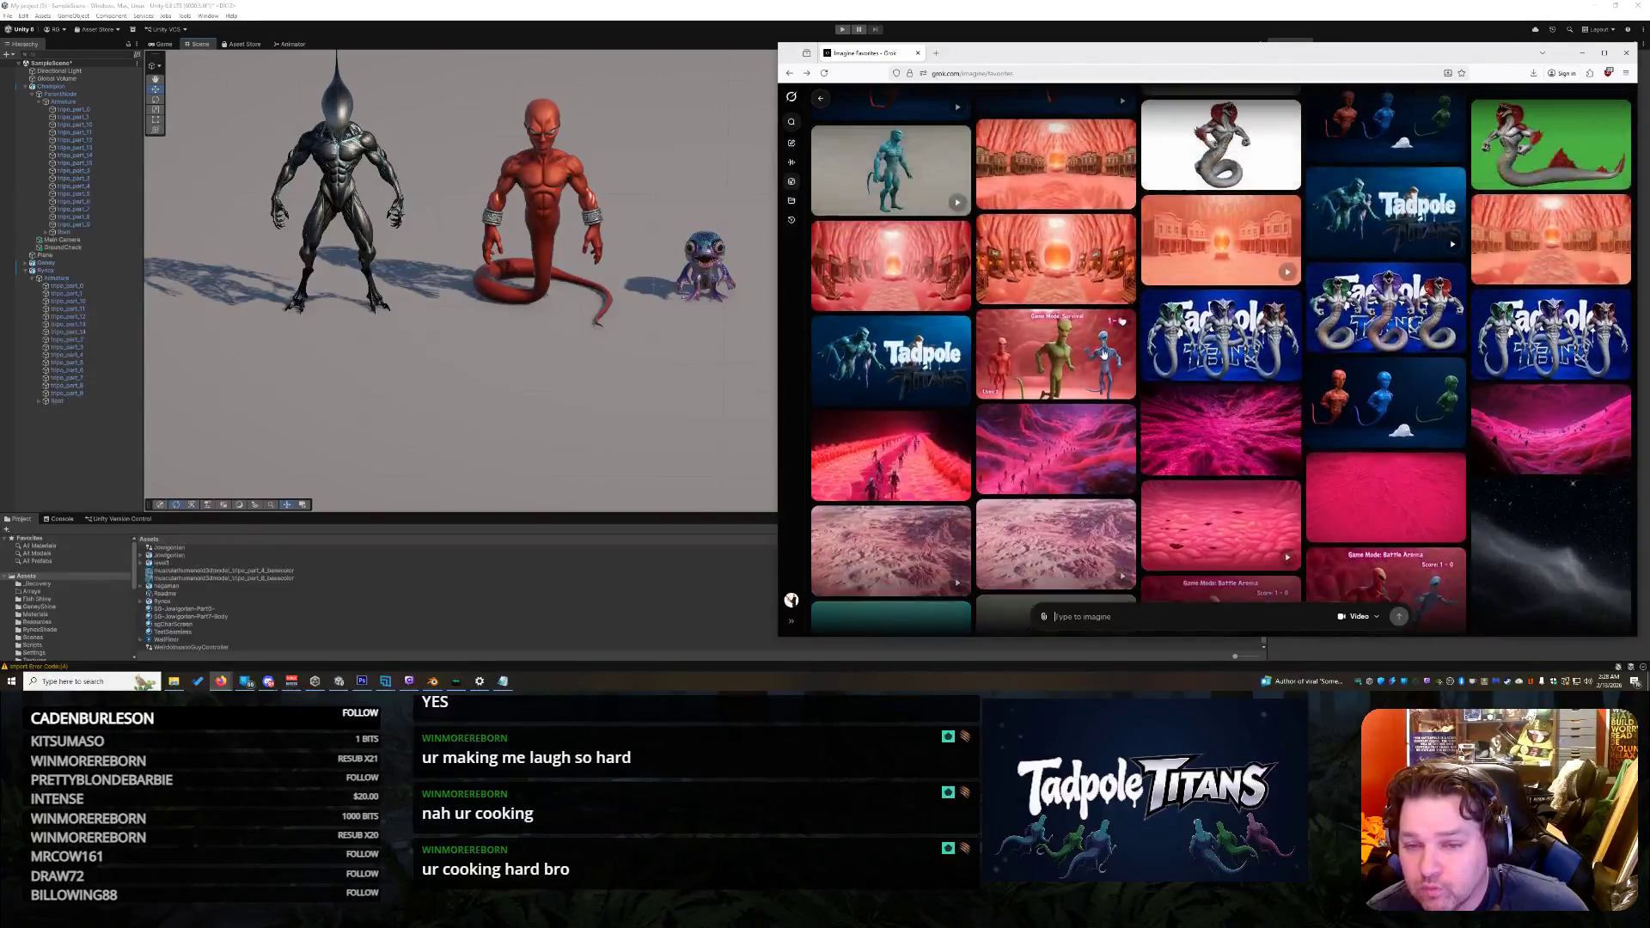
left_click(1073, 361)
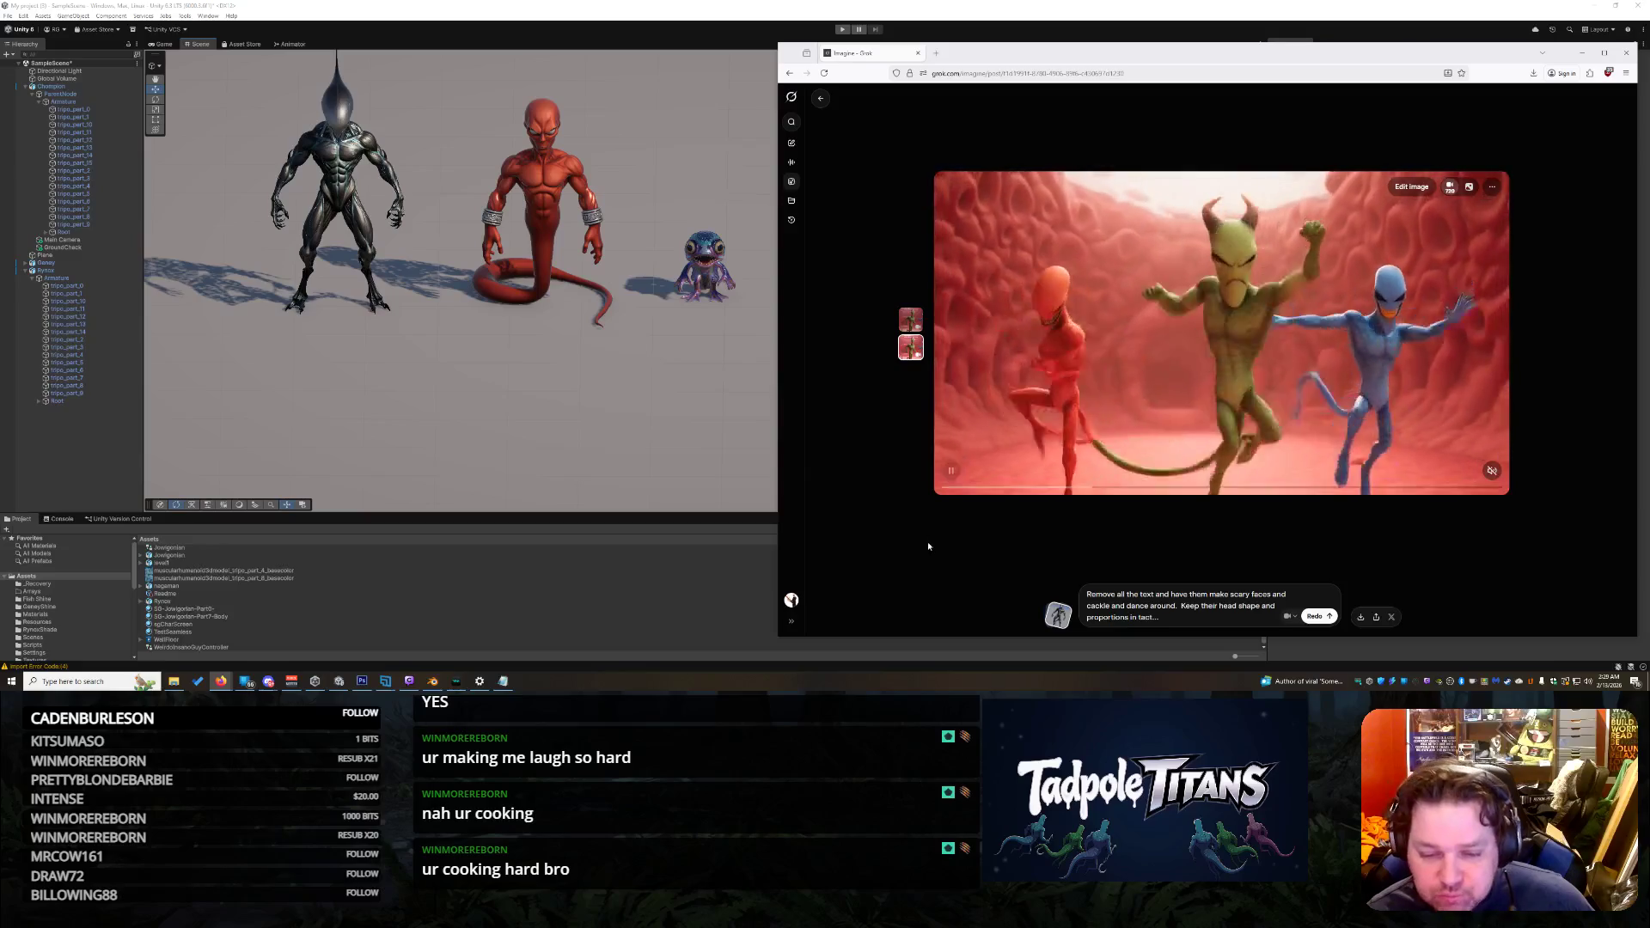
Step: Pause the dancing-aliens clip with all three creatures facing forward, arms raised, then switch applications
left_click(1414, 436)
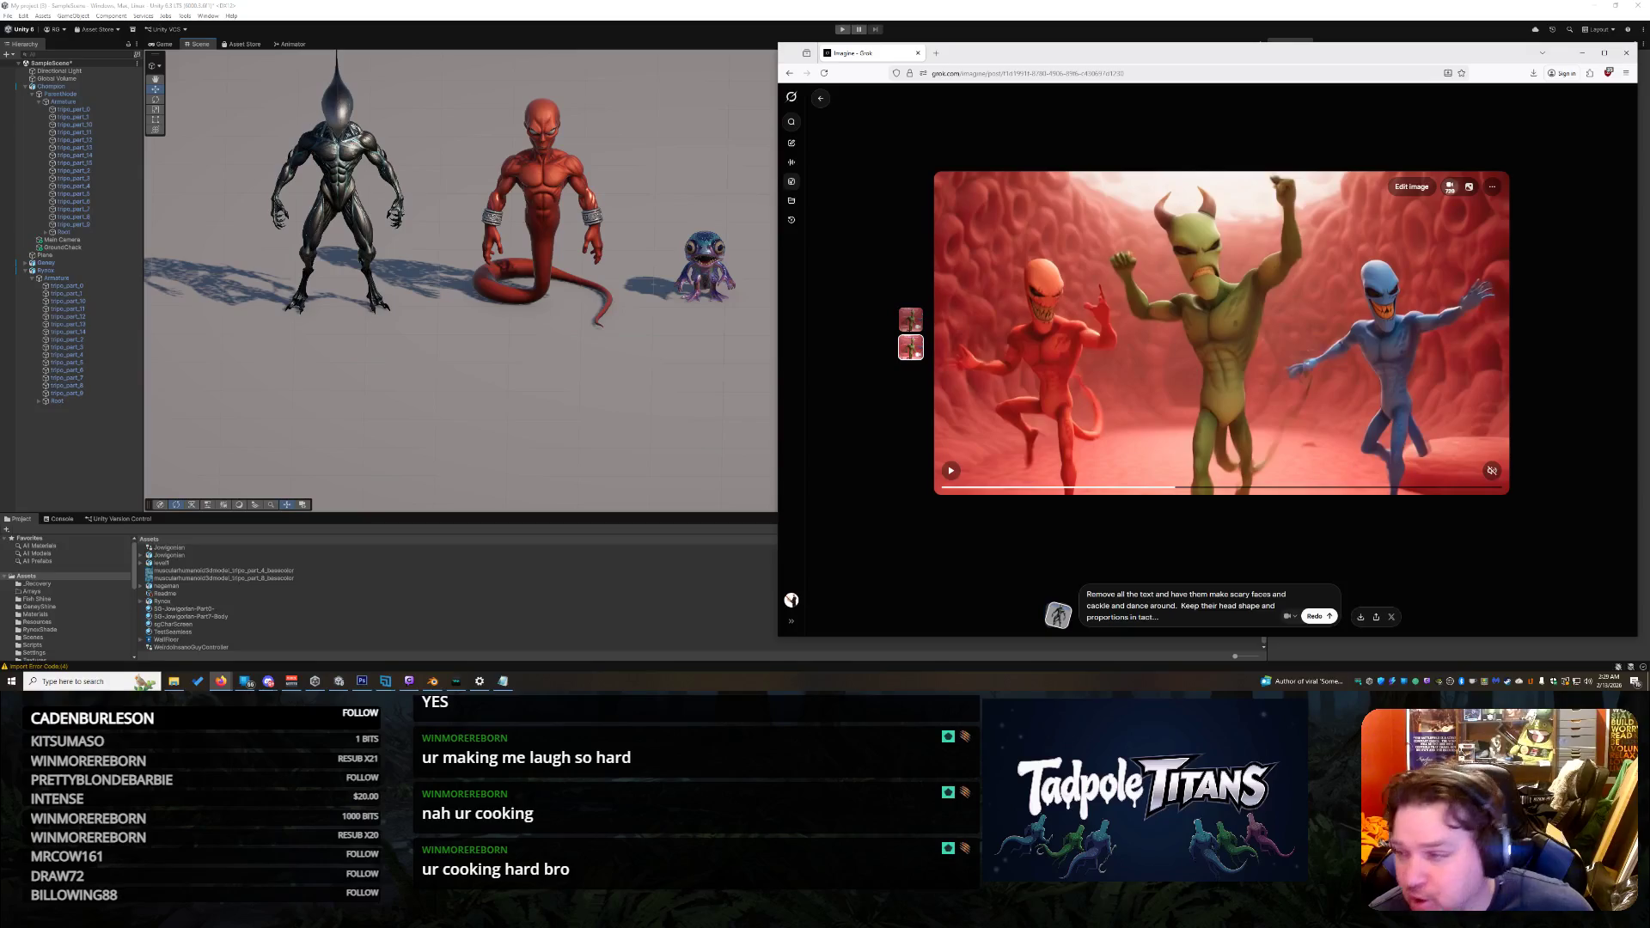
key("alt+Tab")
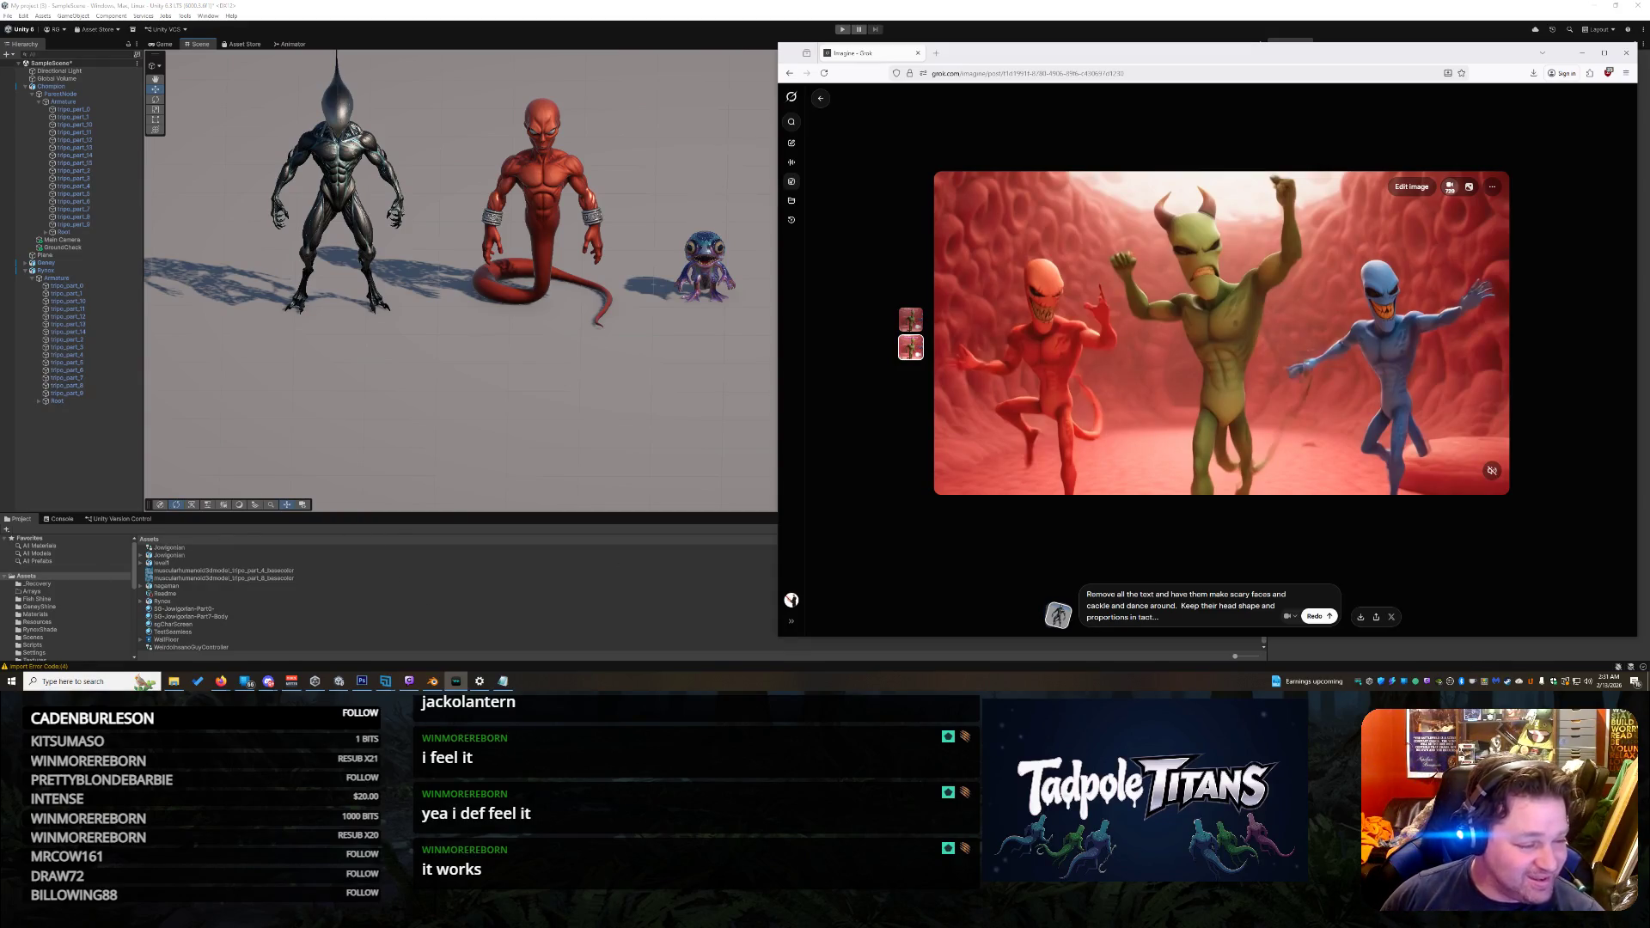
key("alt+Tab")
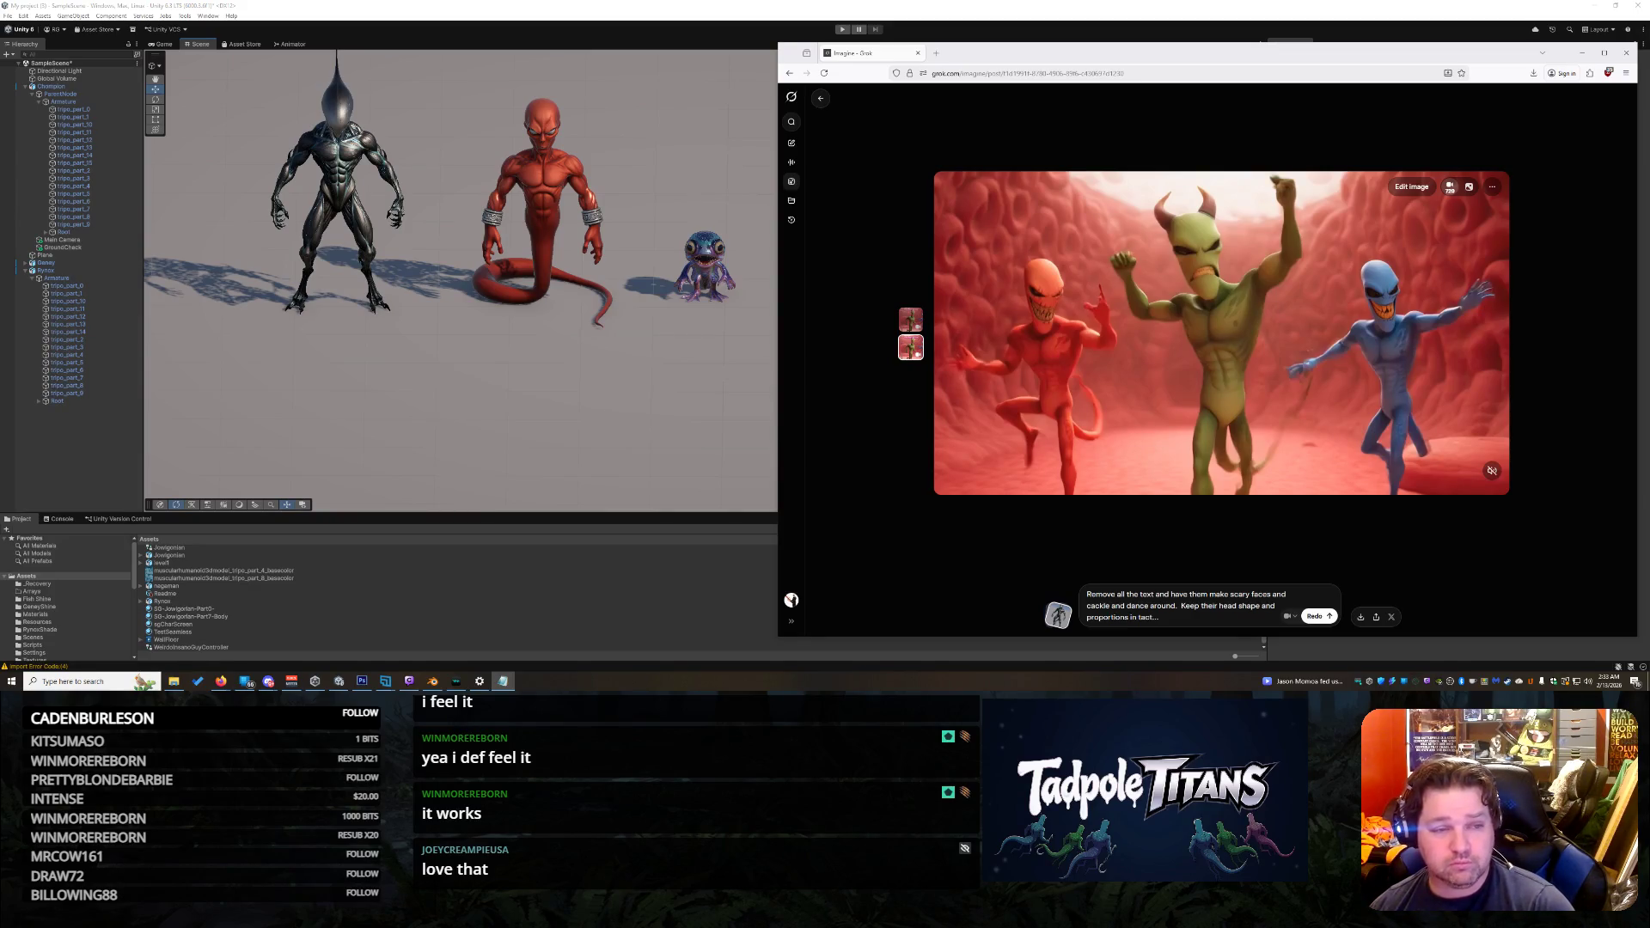
Step: Bring up the Unity scene and orbit around the black, red and small blue creatures on the plane
left_click(302, 389)
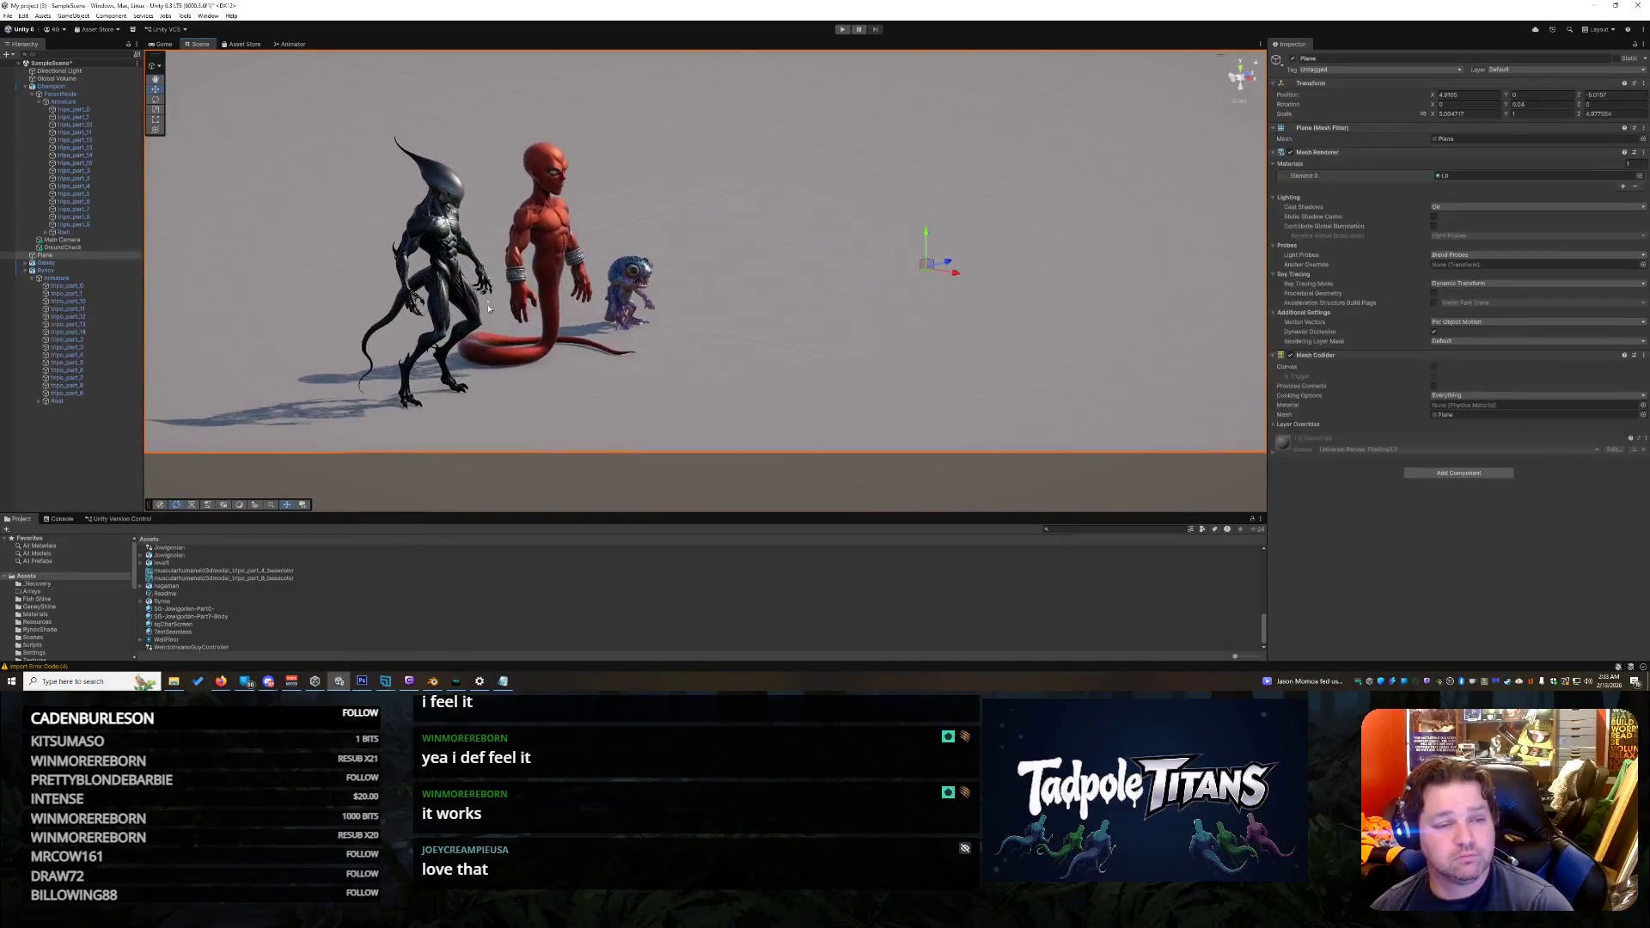
scroll(512, 282, "up", 6)
scroll(624, 353, "down", 2)
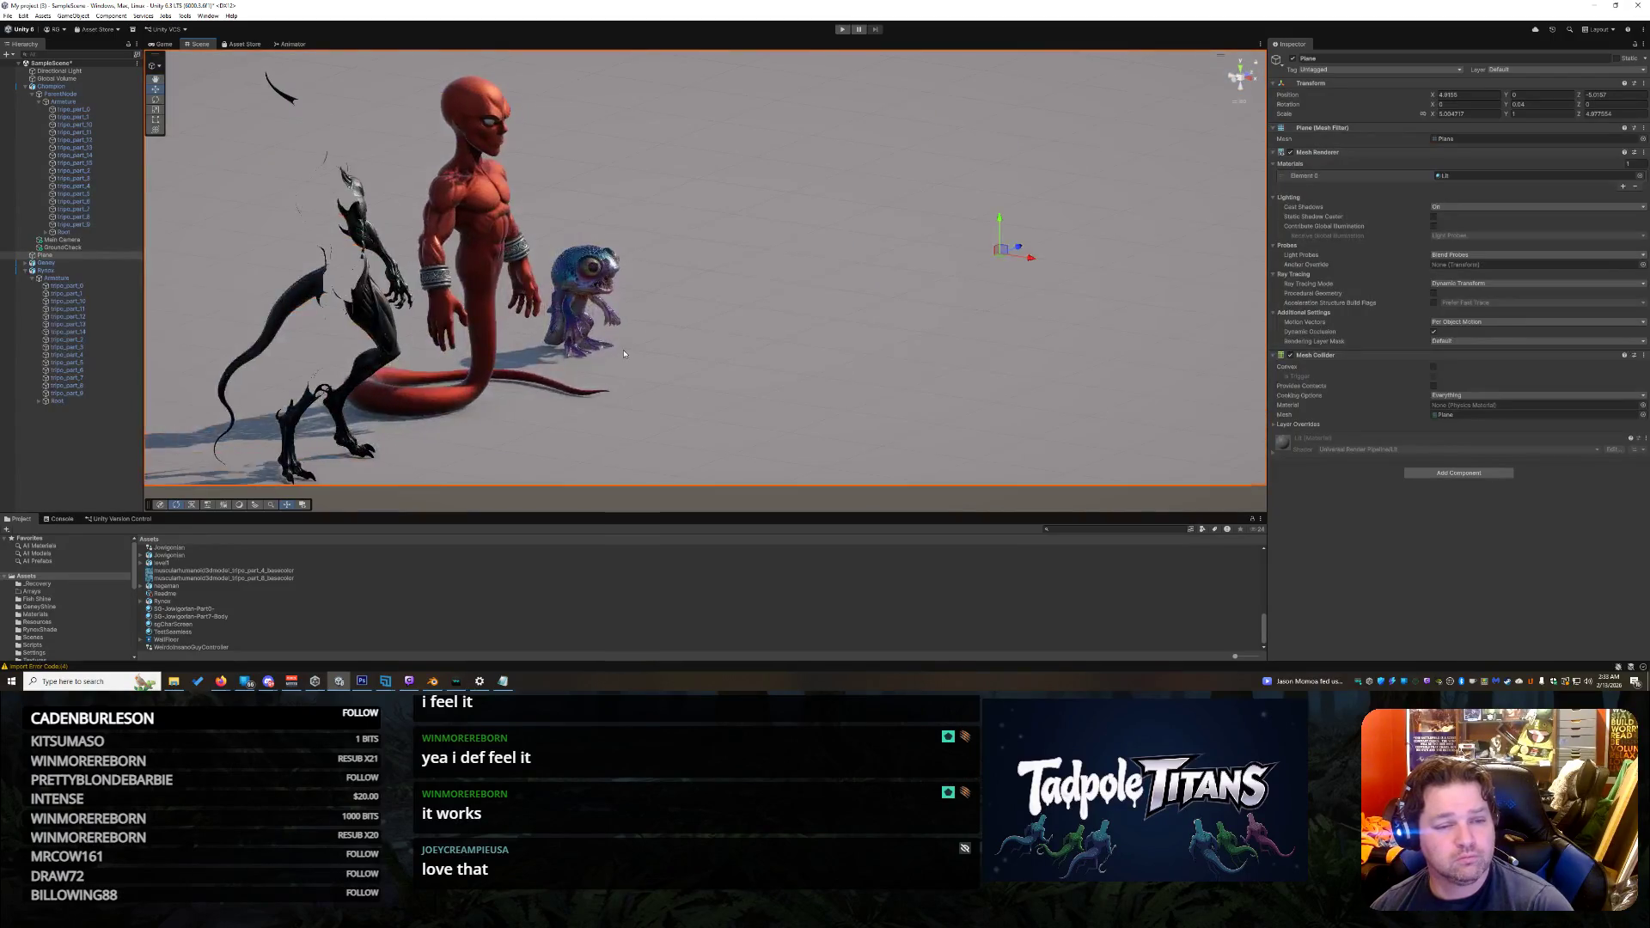
left_click_drag(624, 353, 662, 346)
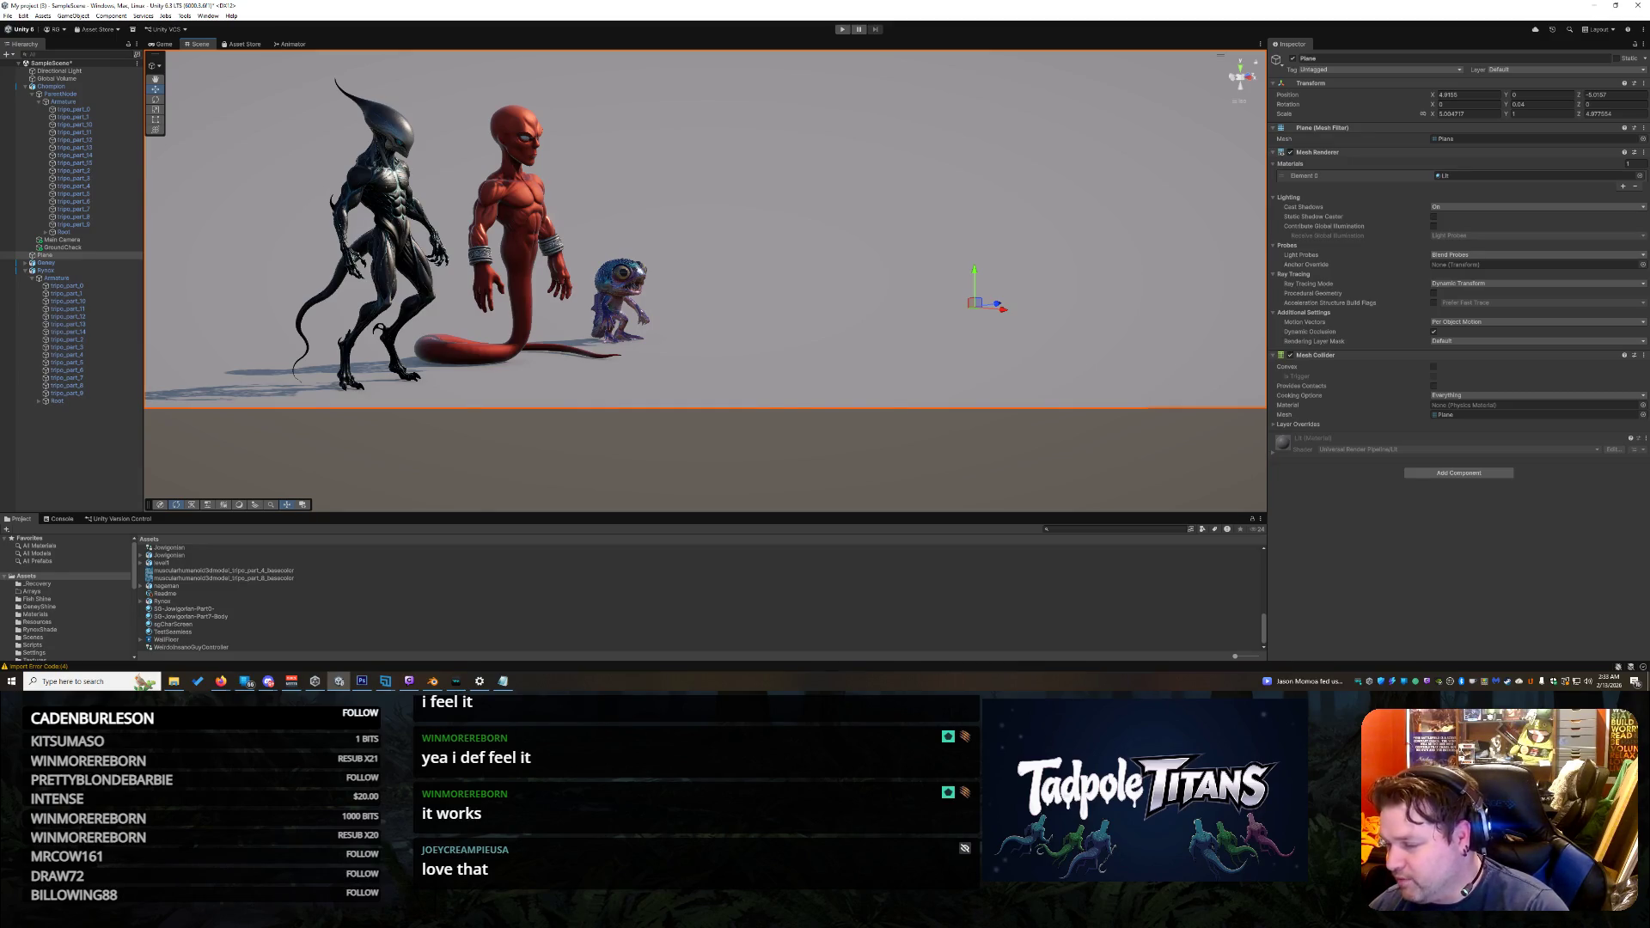
key("alt+Tab")
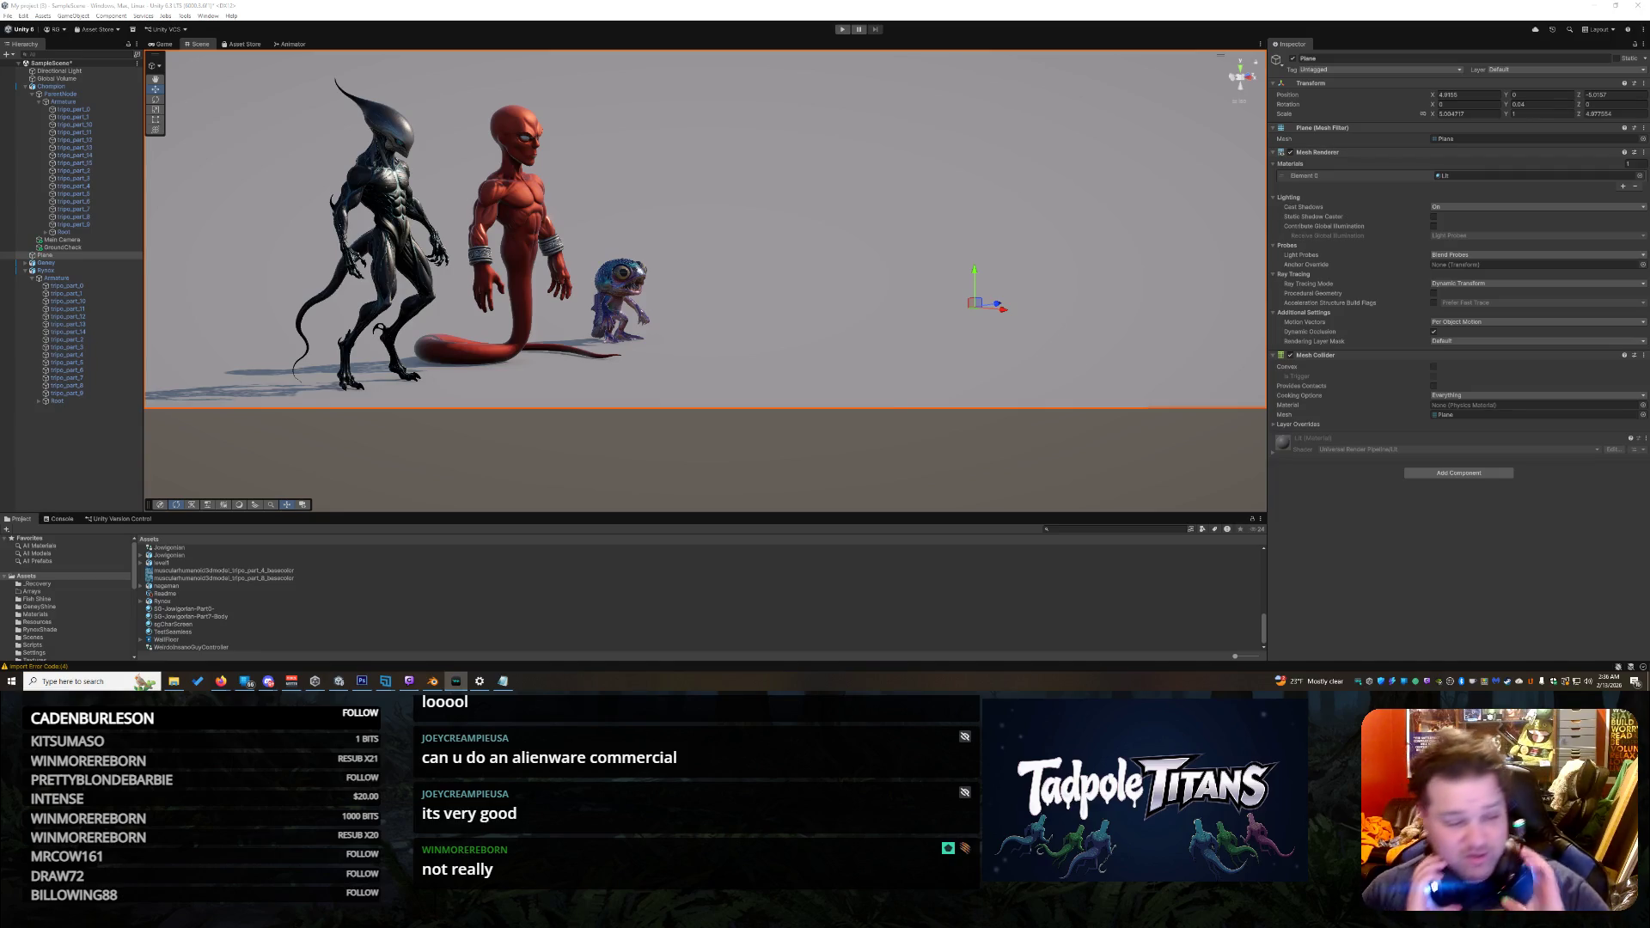
key("XF86AudioRaiseVolume")
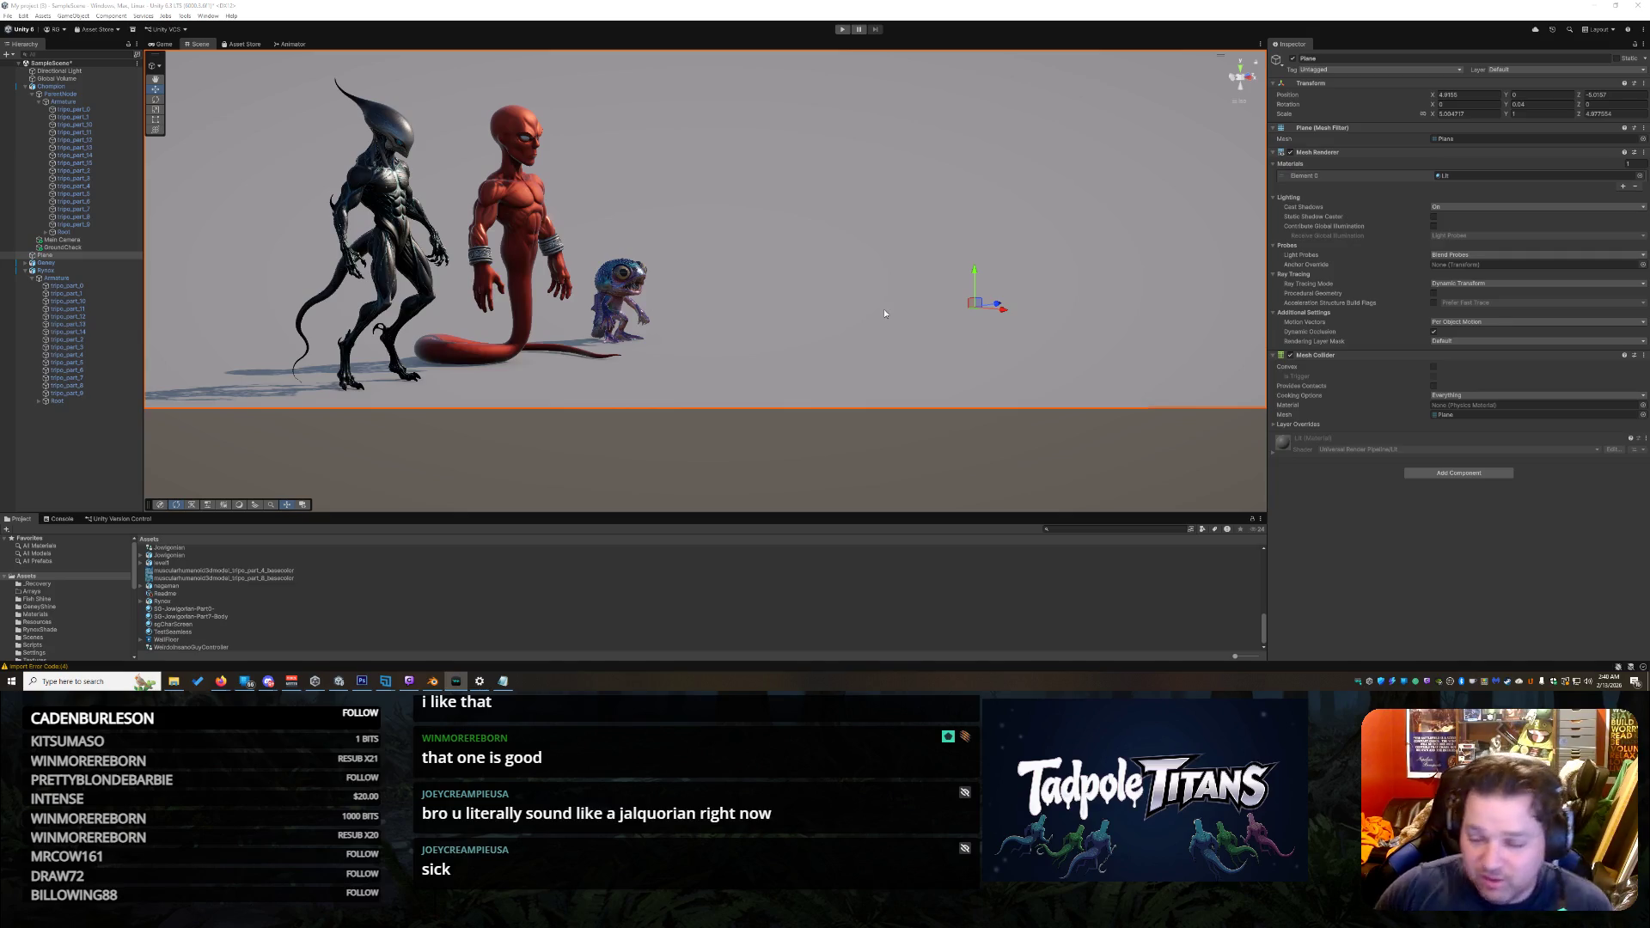
mouse_move(856, 301)
left_mouse_down()
mouse_move(608, 364)
mouse_move(532, 351)
mouse_move(752, 174)
mouse_move(756, 215)
mouse_move(767, 158)
mouse_move(529, 347)
mouse_move(494, 290)
left_mouse_up()
scroll(531, 351, "down", 5)
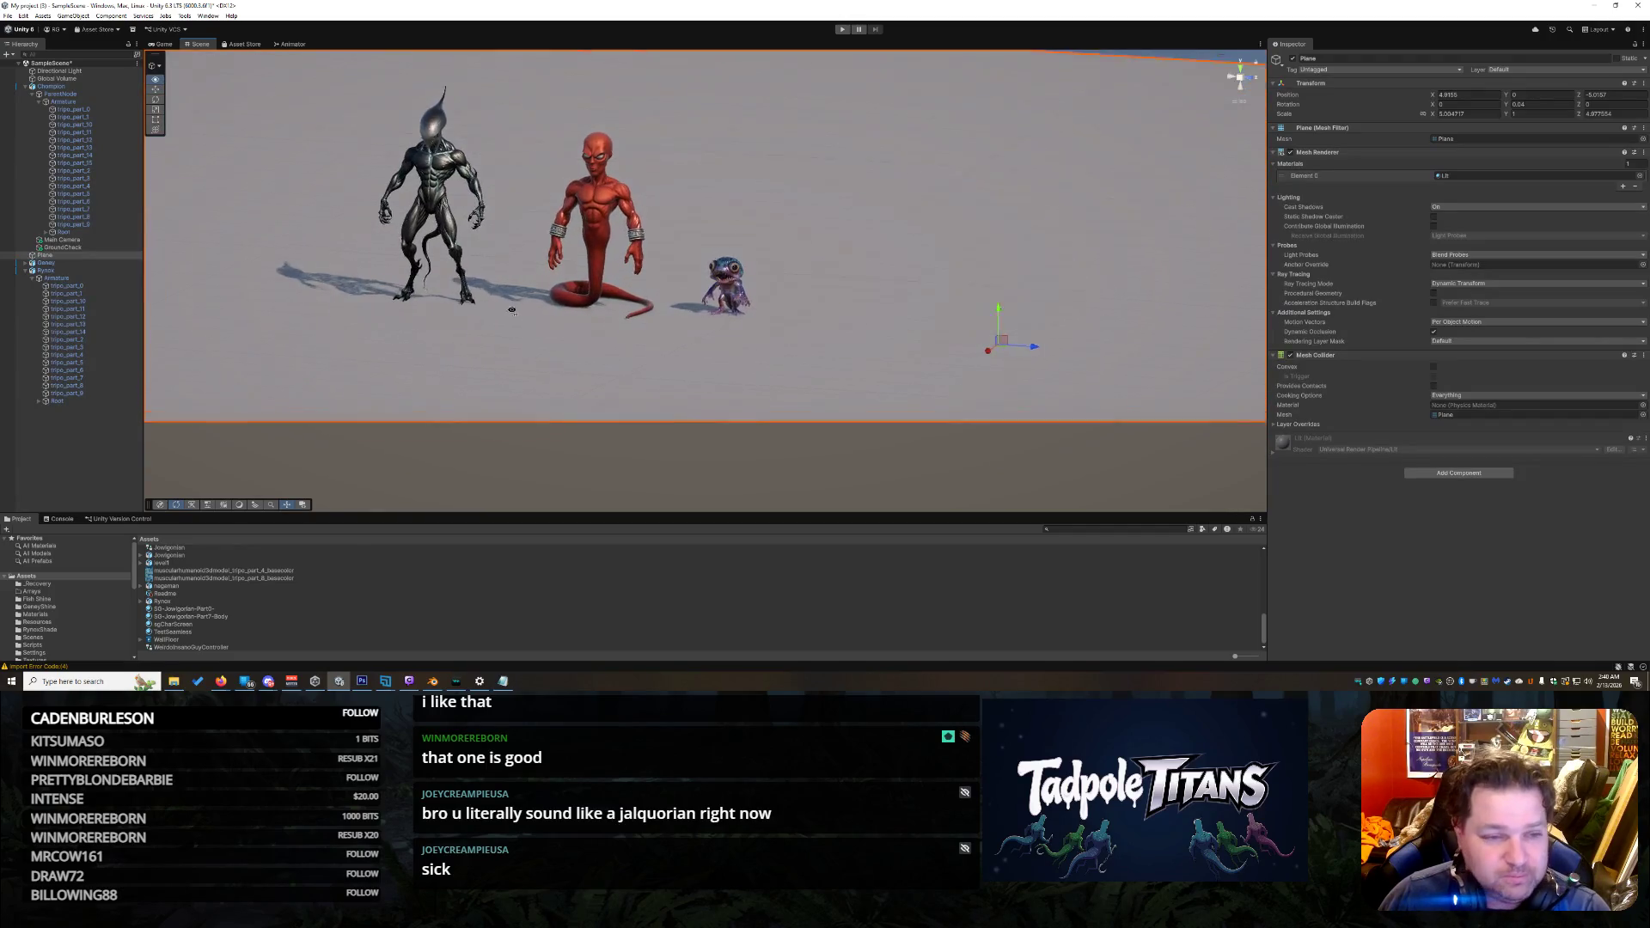
scroll(518, 357, "up", 3)
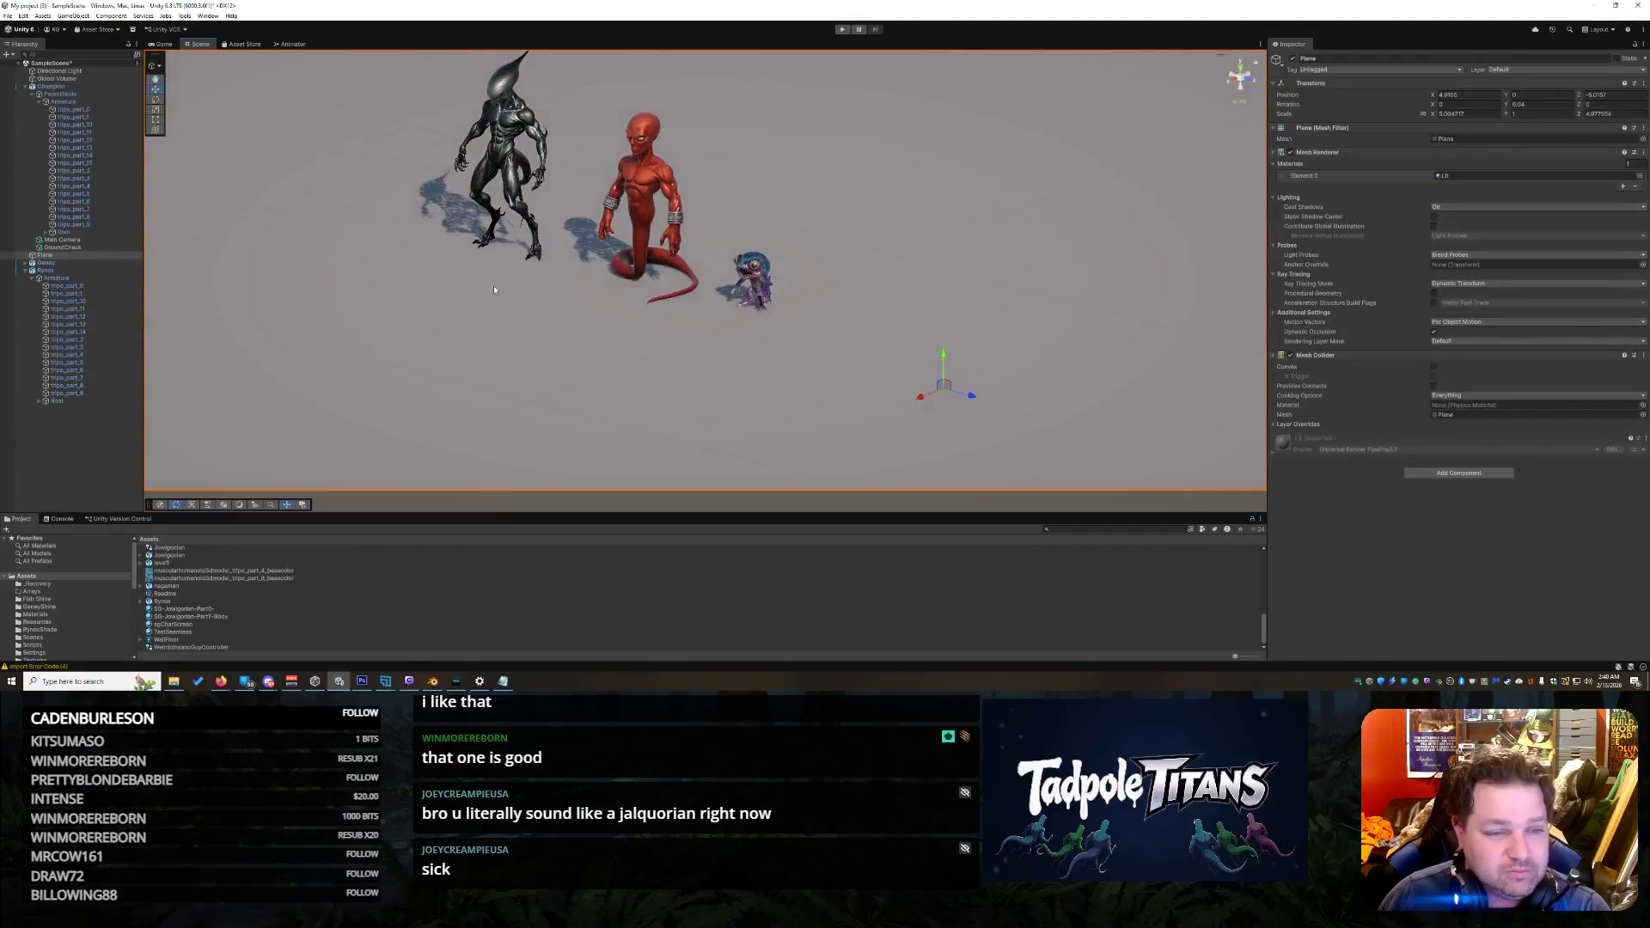
mouse_move(537, 228)
left_mouse_down()
mouse_move(872, 450)
mouse_move(894, 403)
mouse_move(825, 258)
mouse_move(791, 305)
mouse_move(781, 262)
mouse_move(810, 258)
mouse_move(764, 245)
mouse_move(780, 256)
left_mouse_up()
scroll(850, 438, "up", 4)
mouse_move(810, 312)
left_mouse_down()
mouse_move(802, 258)
mouse_move(839, 279)
left_mouse_up()
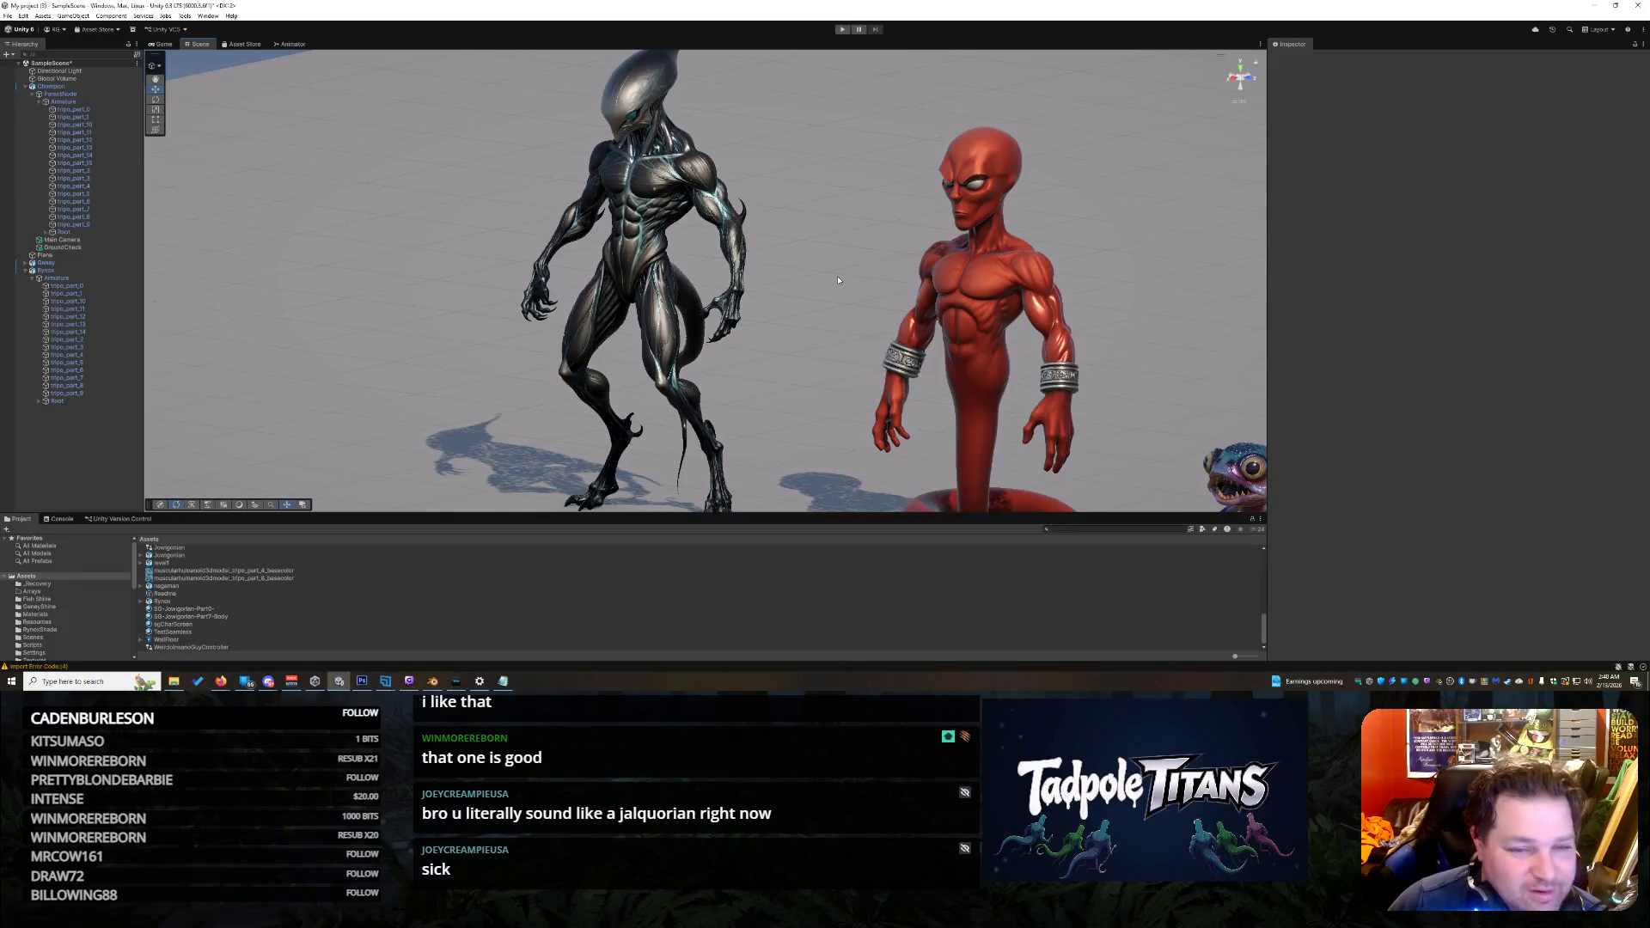
mouse_move(760, 258)
left_mouse_down()
mouse_move(796, 331)
mouse_move(707, 300)
mouse_move(814, 310)
mouse_move(688, 358)
mouse_move(694, 319)
mouse_move(759, 322)
left_mouse_up()
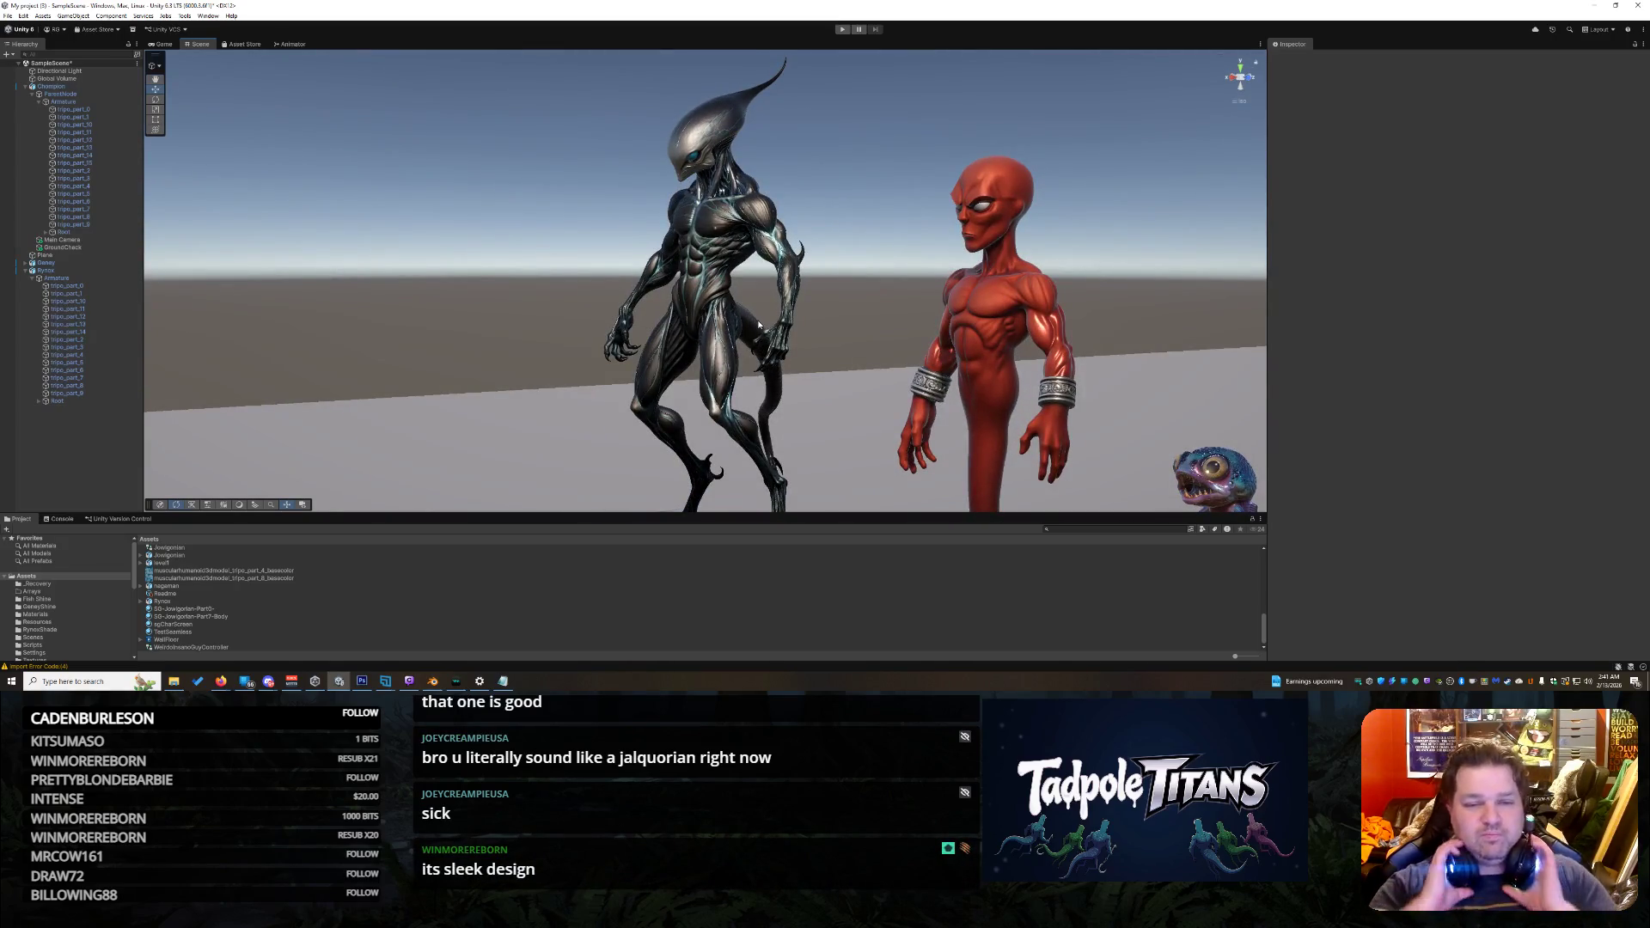
key("XF86AudioRaiseVolume")
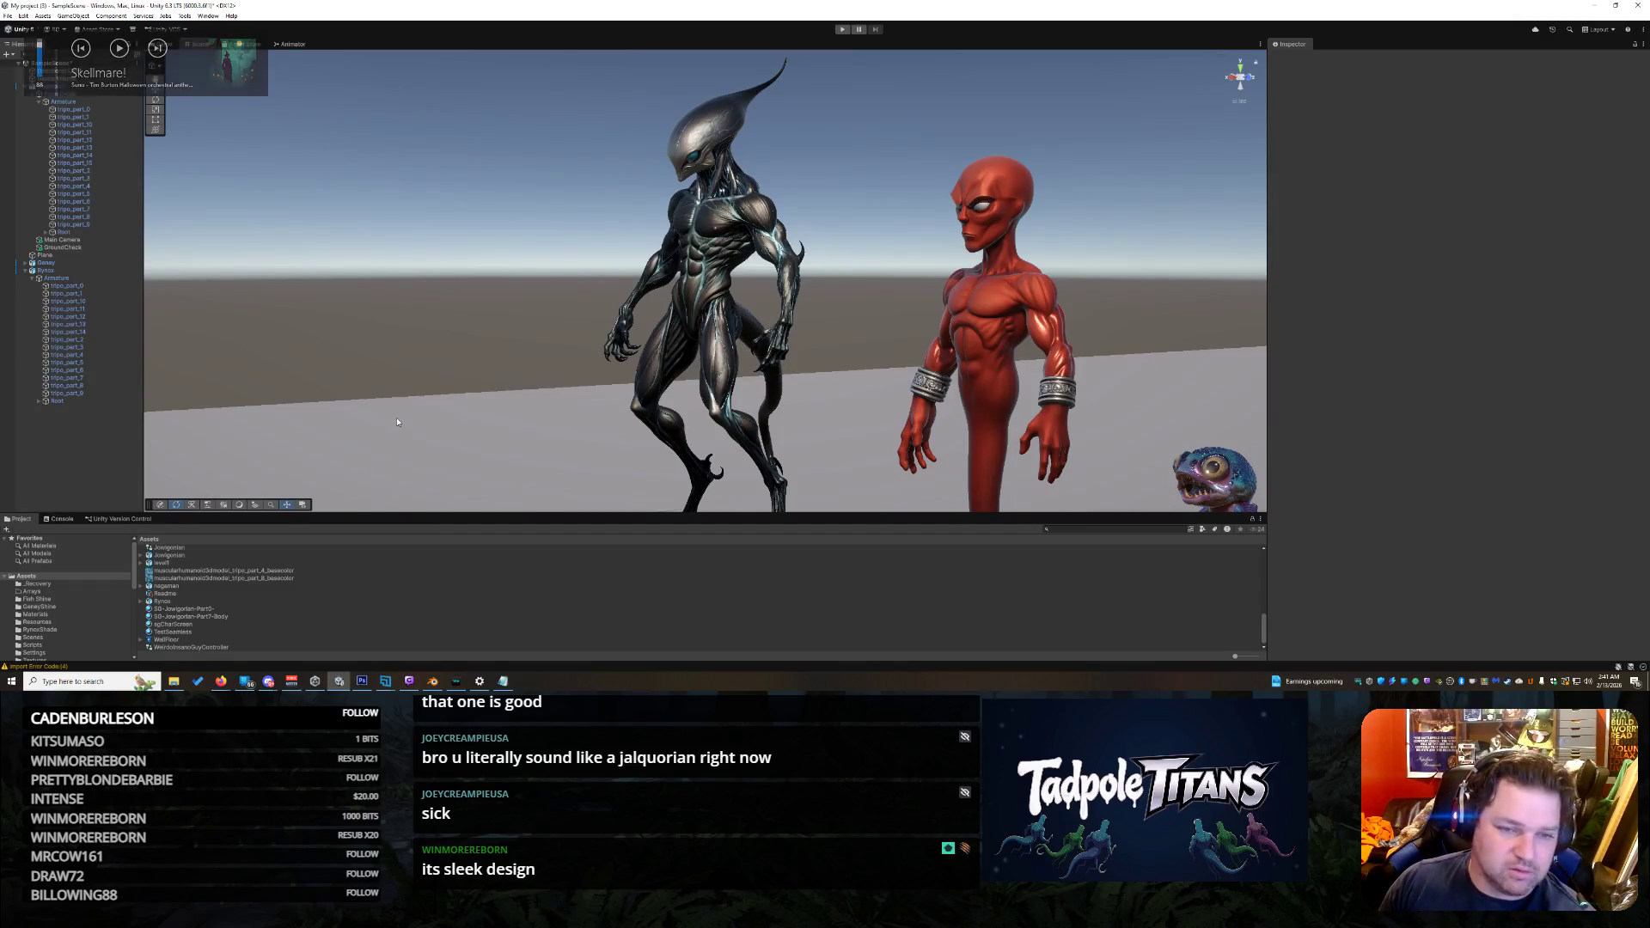
left_click_drag(862, 329, 986, 284)
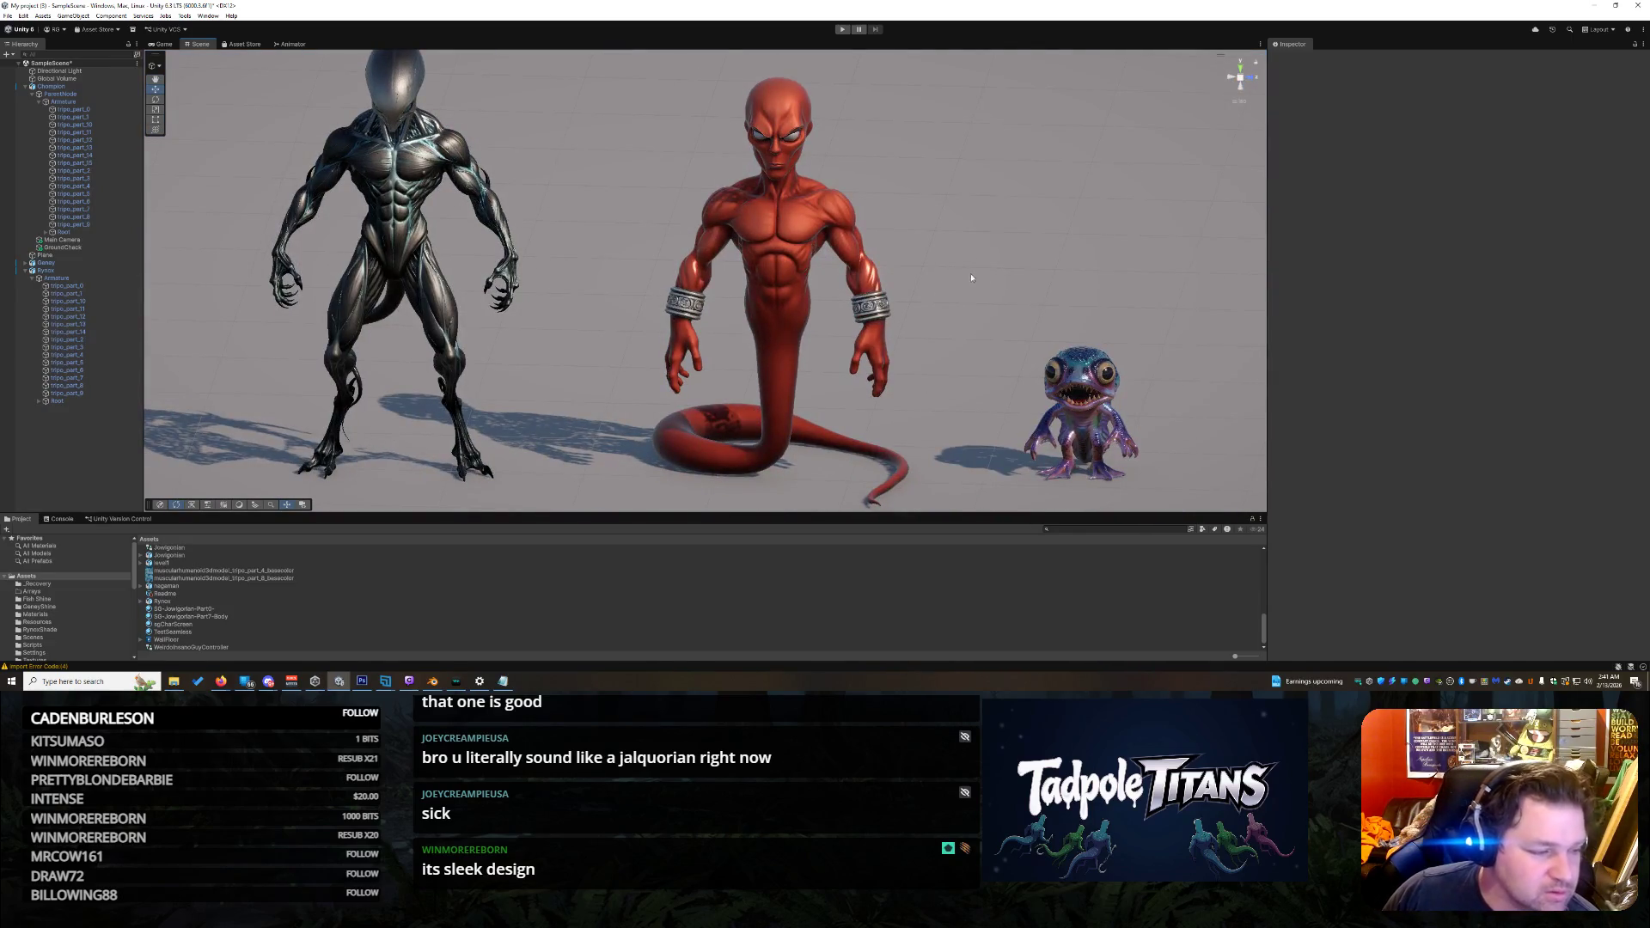
key("alt+Tab")
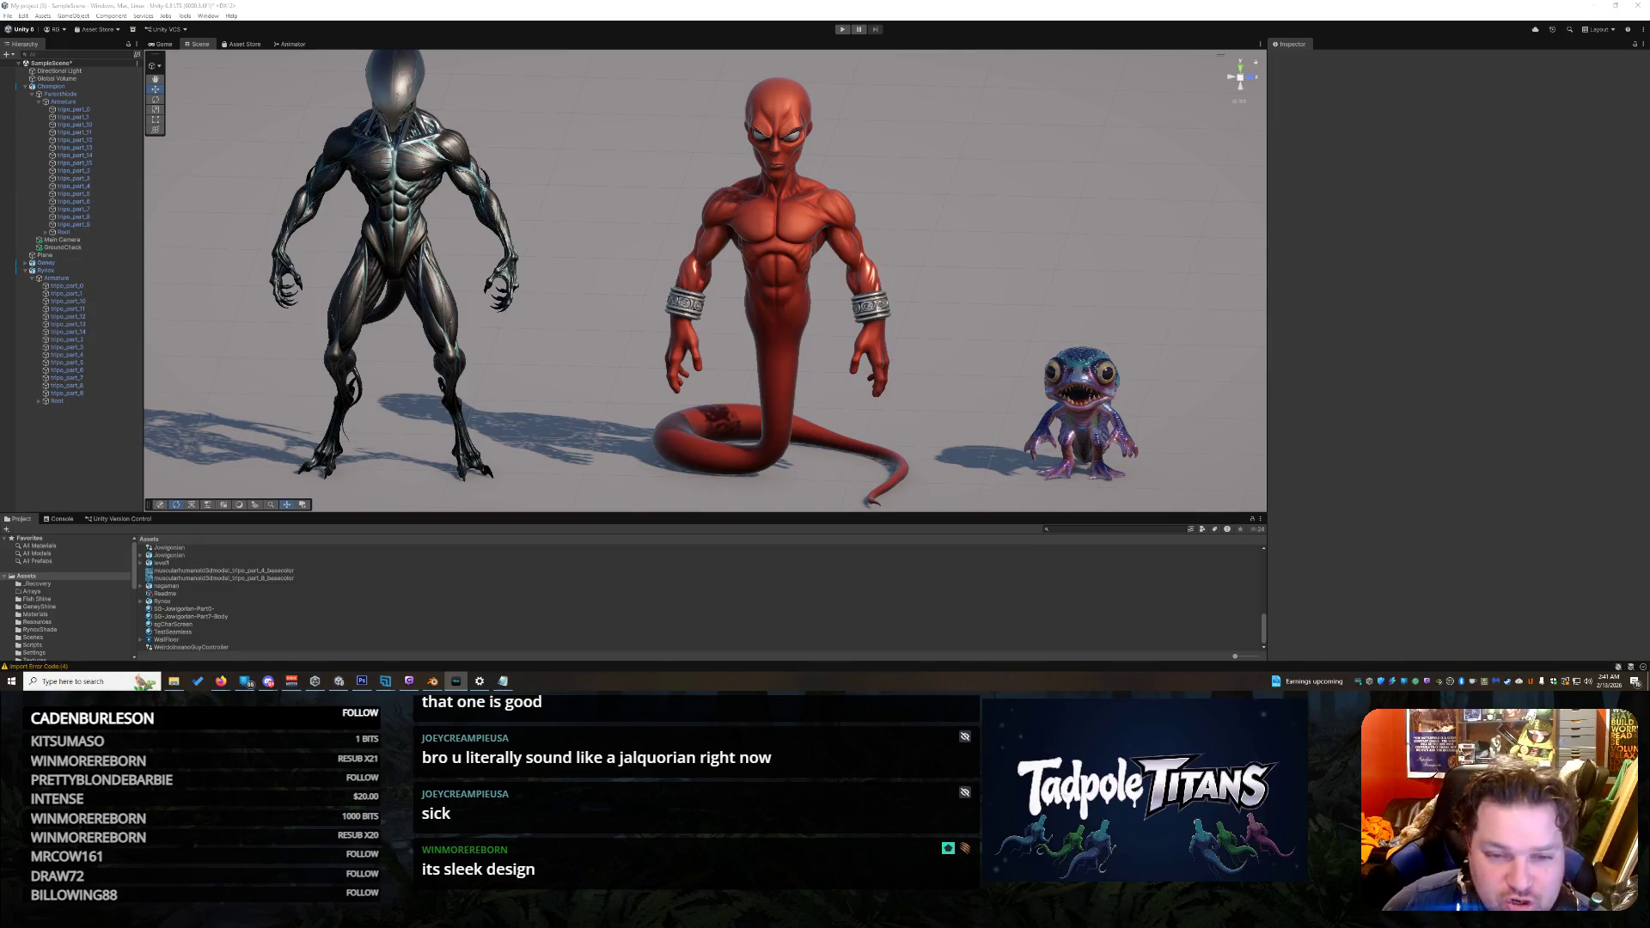
mouse_move(1117, 312)
left_mouse_down()
mouse_move(1049, 229)
mouse_move(1101, 221)
mouse_move(1002, 251)
mouse_move(1032, 255)
left_mouse_up()
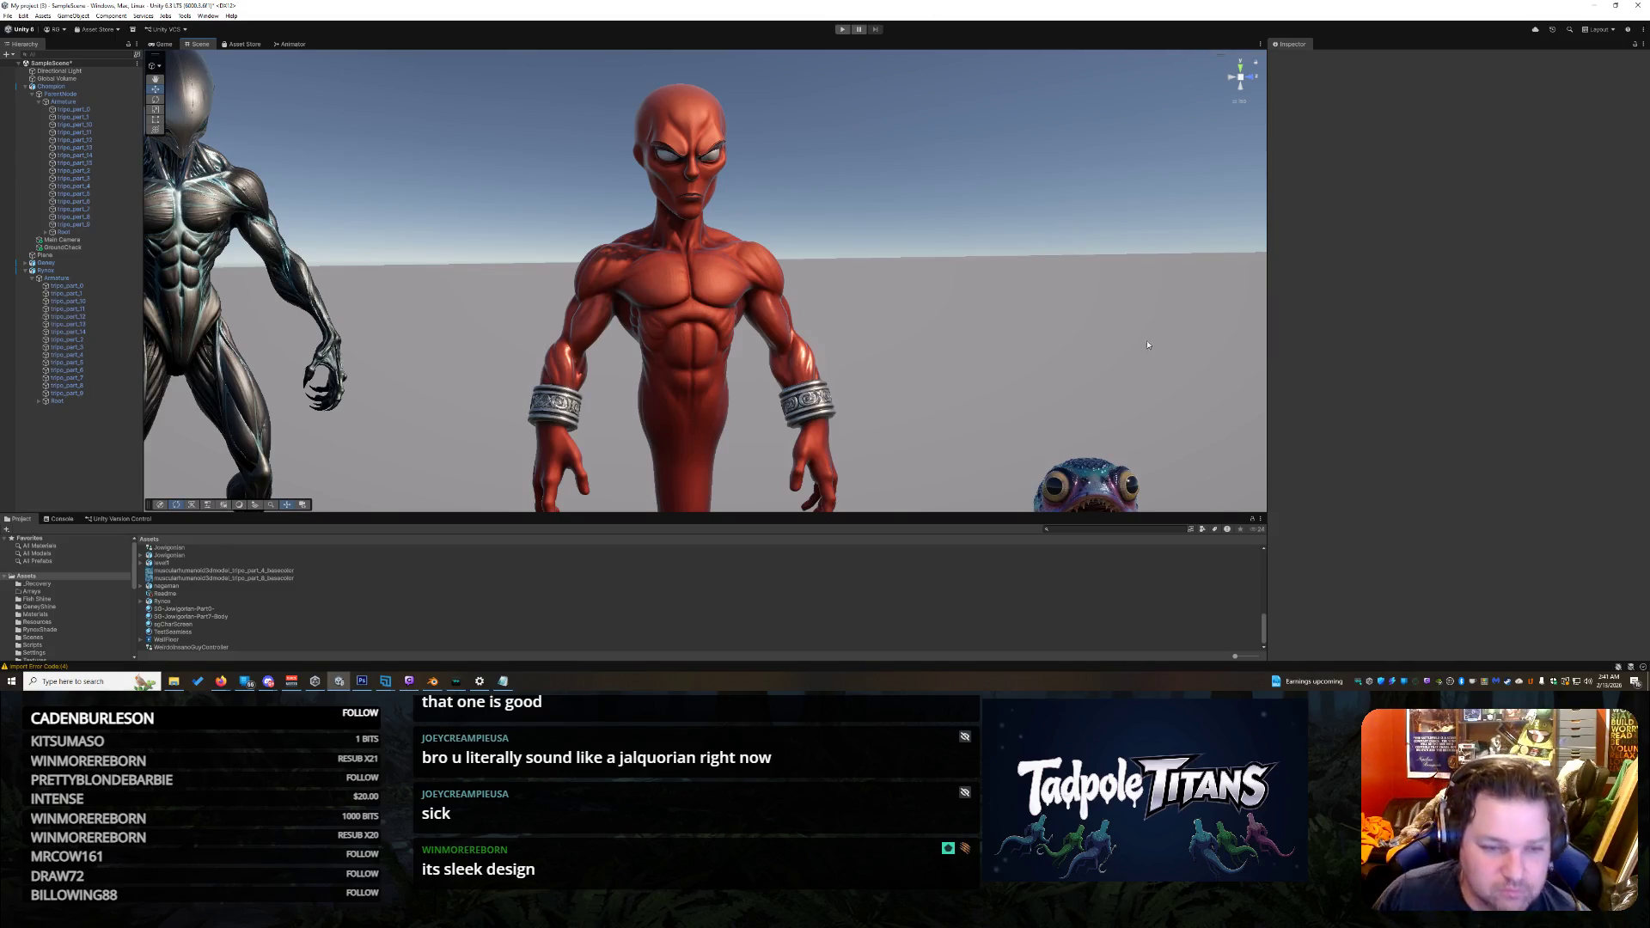
scroll(908, 292, "down", 10)
left_click_drag(908, 292, 908, 325)
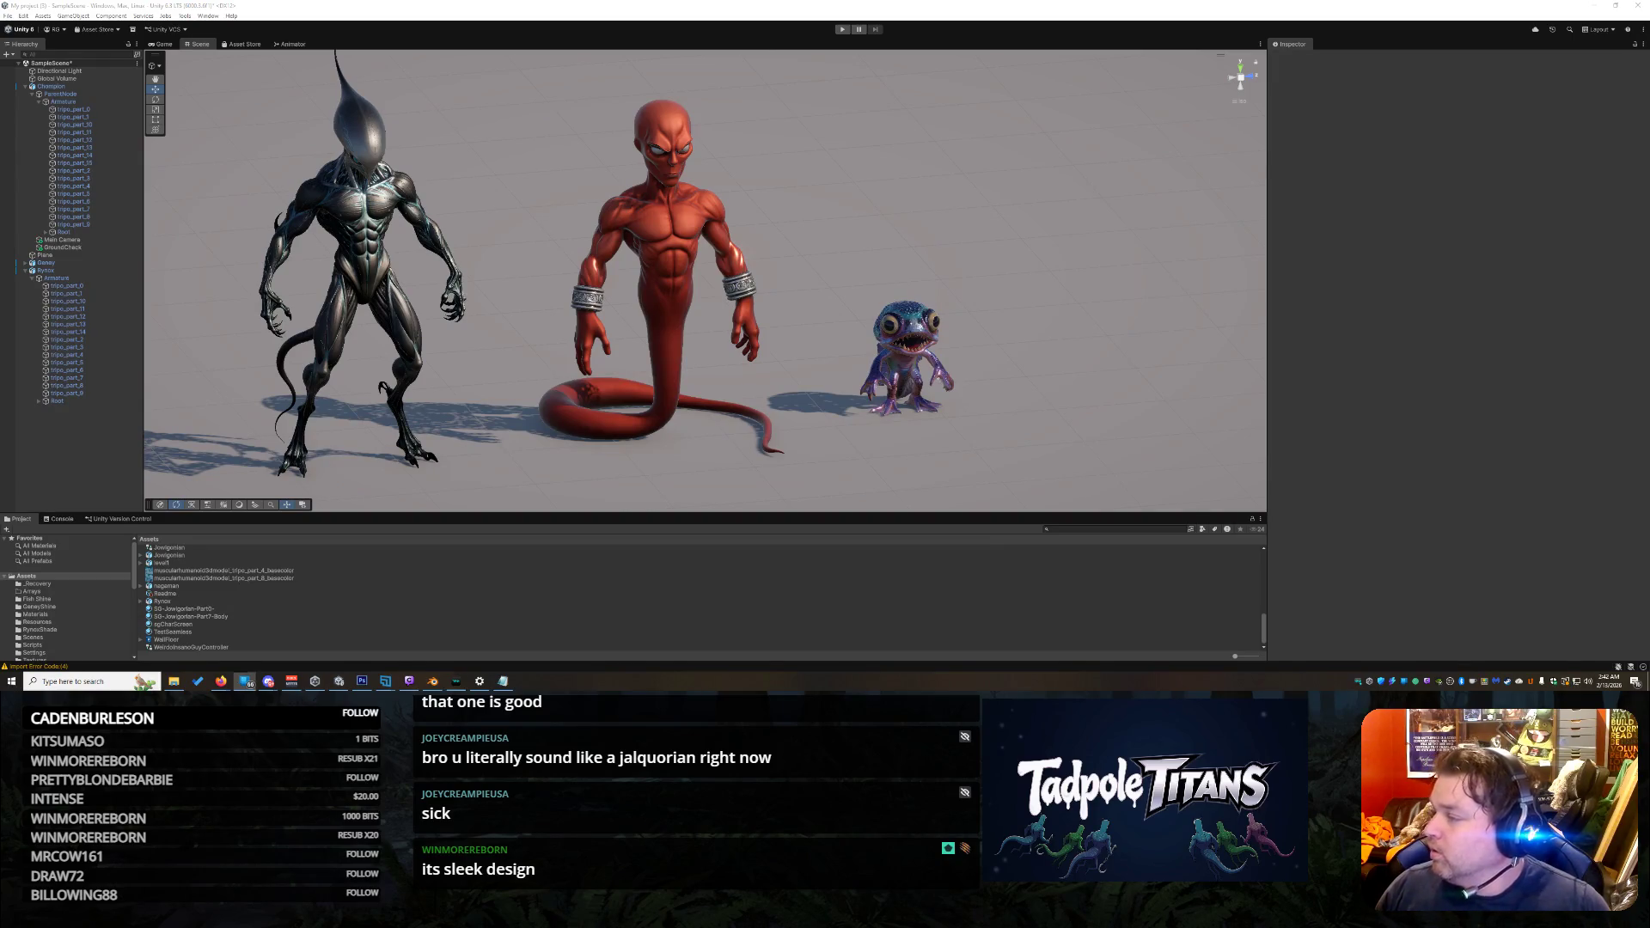
left_click(1013, 242)
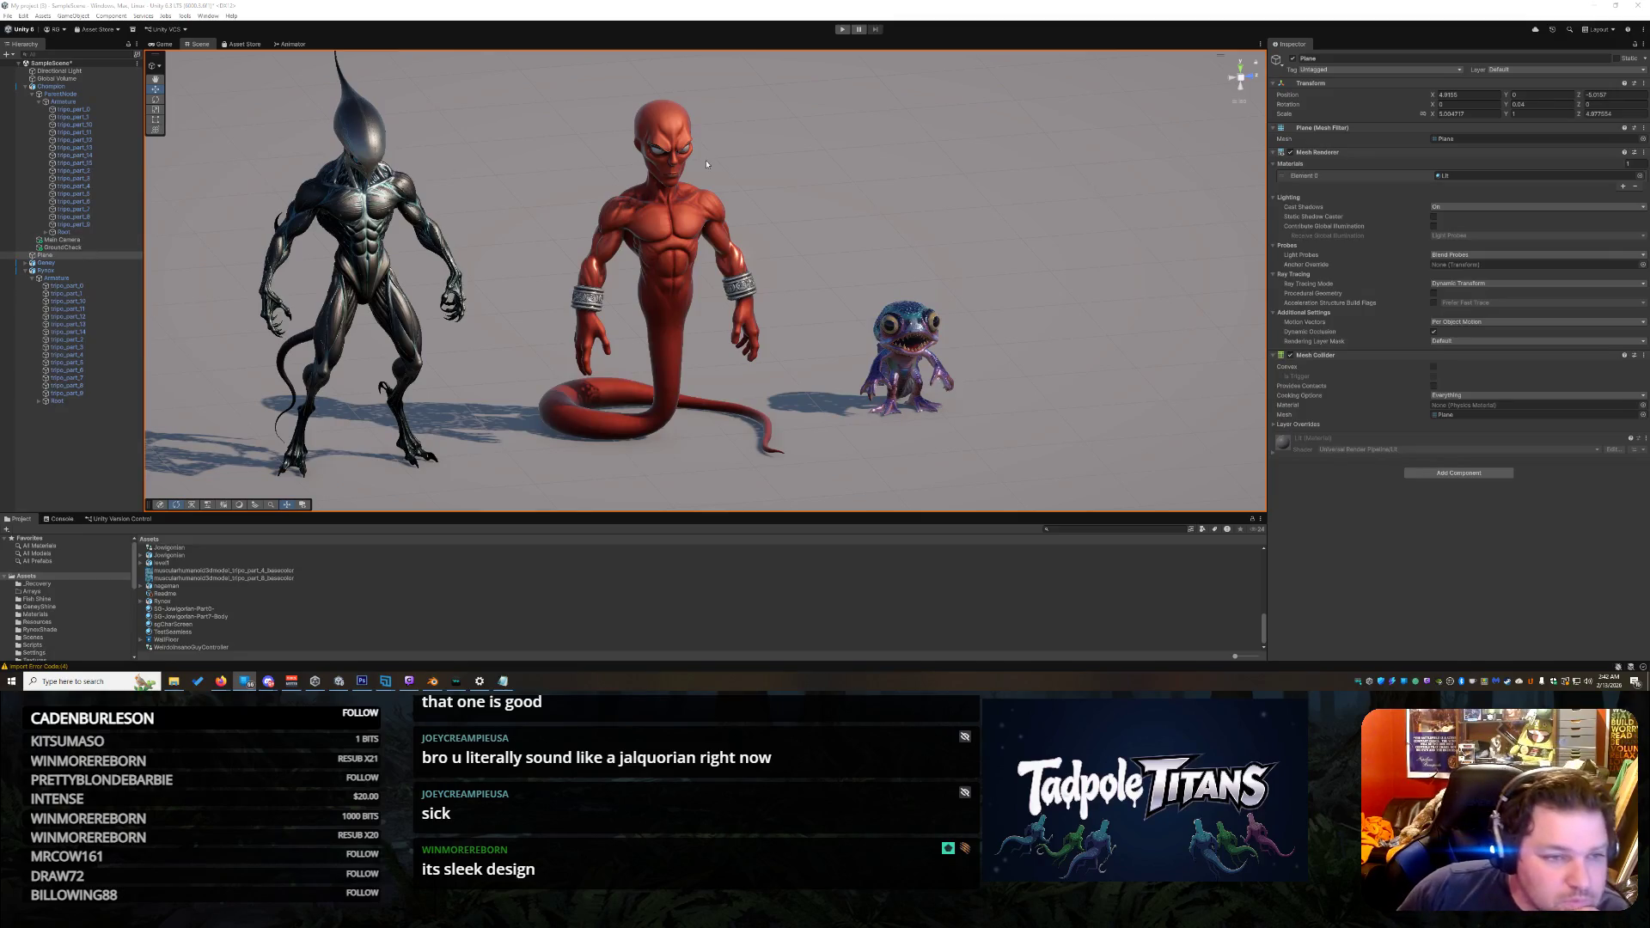
mouse_move(707, 163)
left_mouse_down()
mouse_move(640, 155)
mouse_move(833, 298)
mouse_move(862, 299)
mouse_move(868, 269)
mouse_move(887, 287)
mouse_move(888, 258)
mouse_move(878, 272)
left_mouse_up()
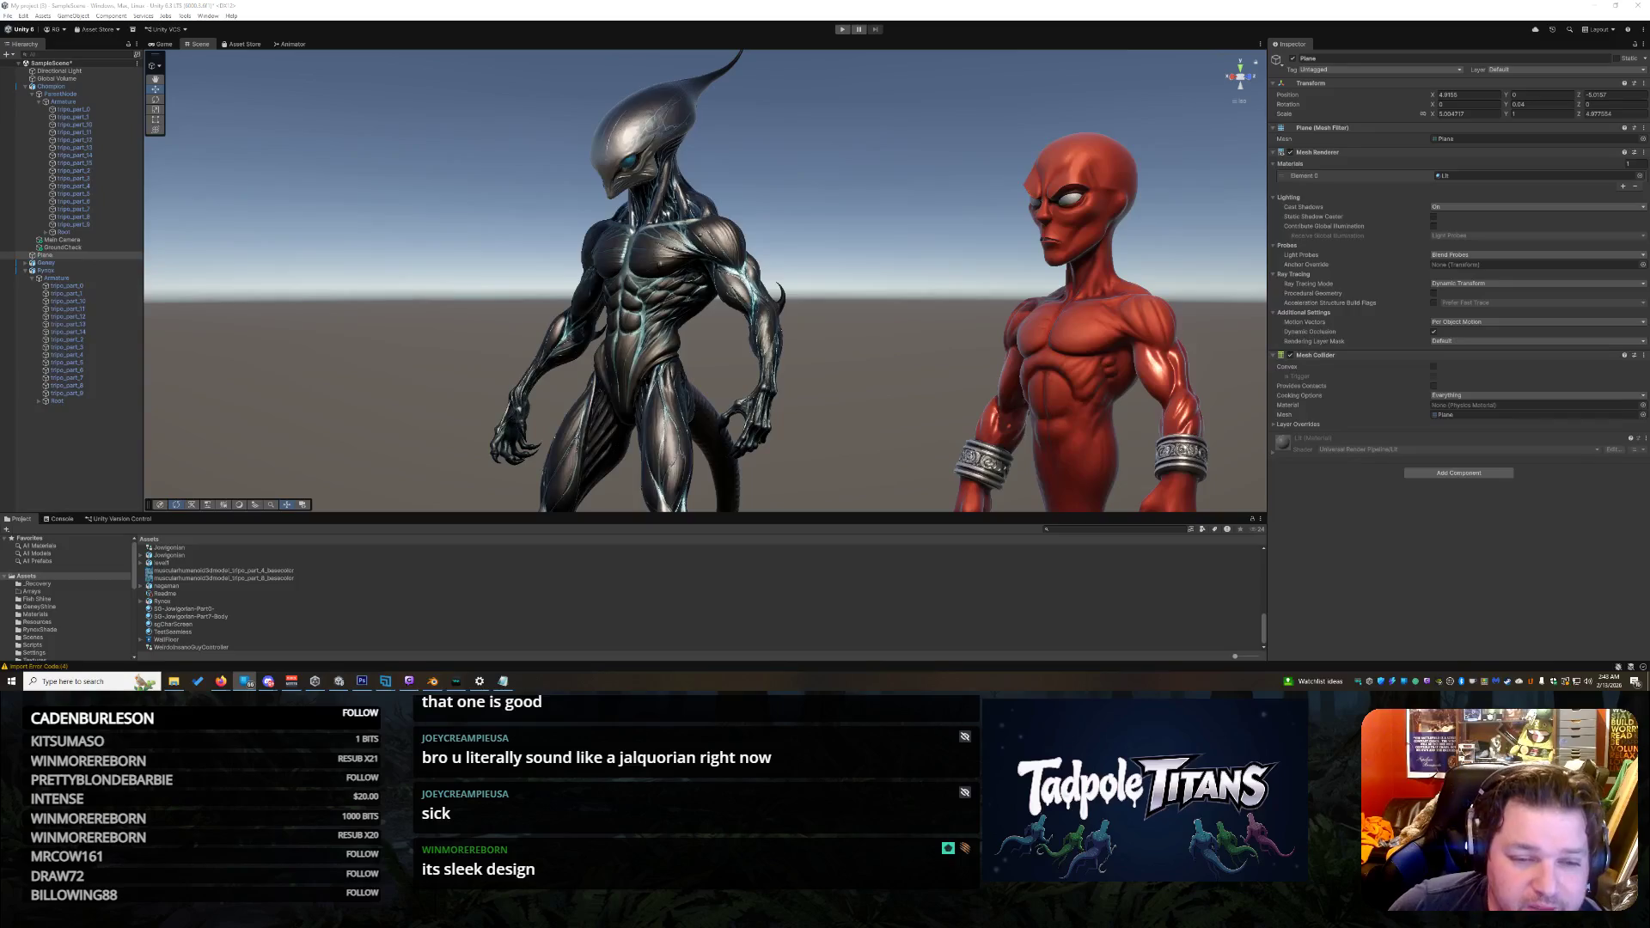
key("f")
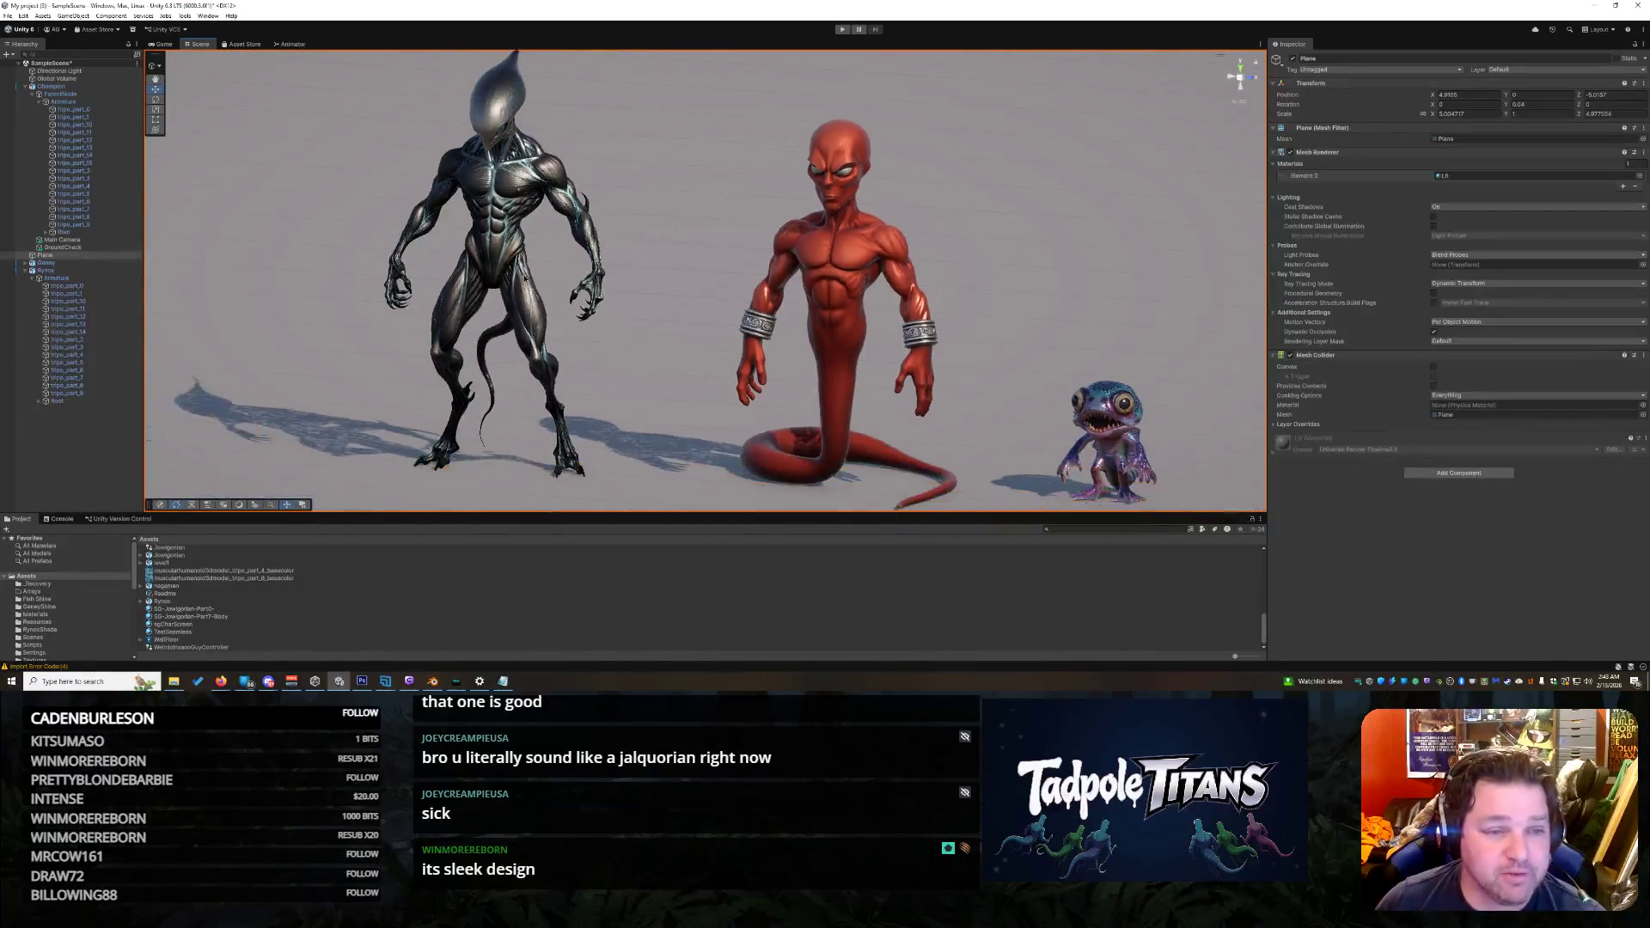
scroll(664, 299, "up", 5)
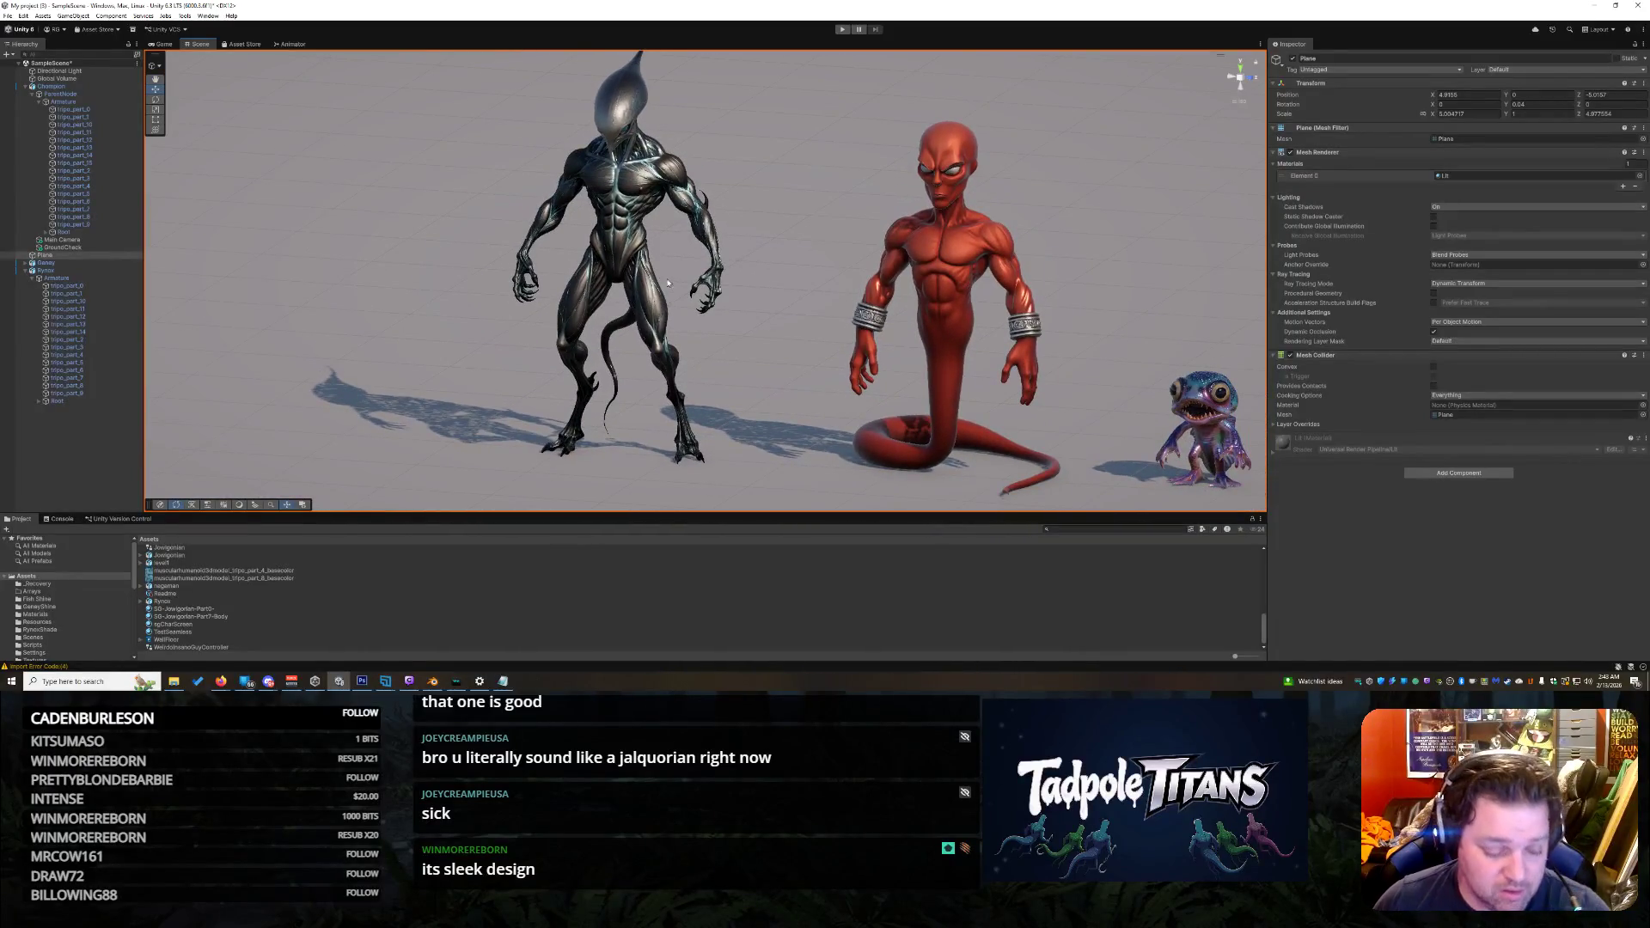
mouse_move(528, 250)
left_mouse_down()
mouse_move(816, 321)
mouse_move(841, 434)
mouse_move(706, 381)
mouse_move(805, 392)
left_mouse_up()
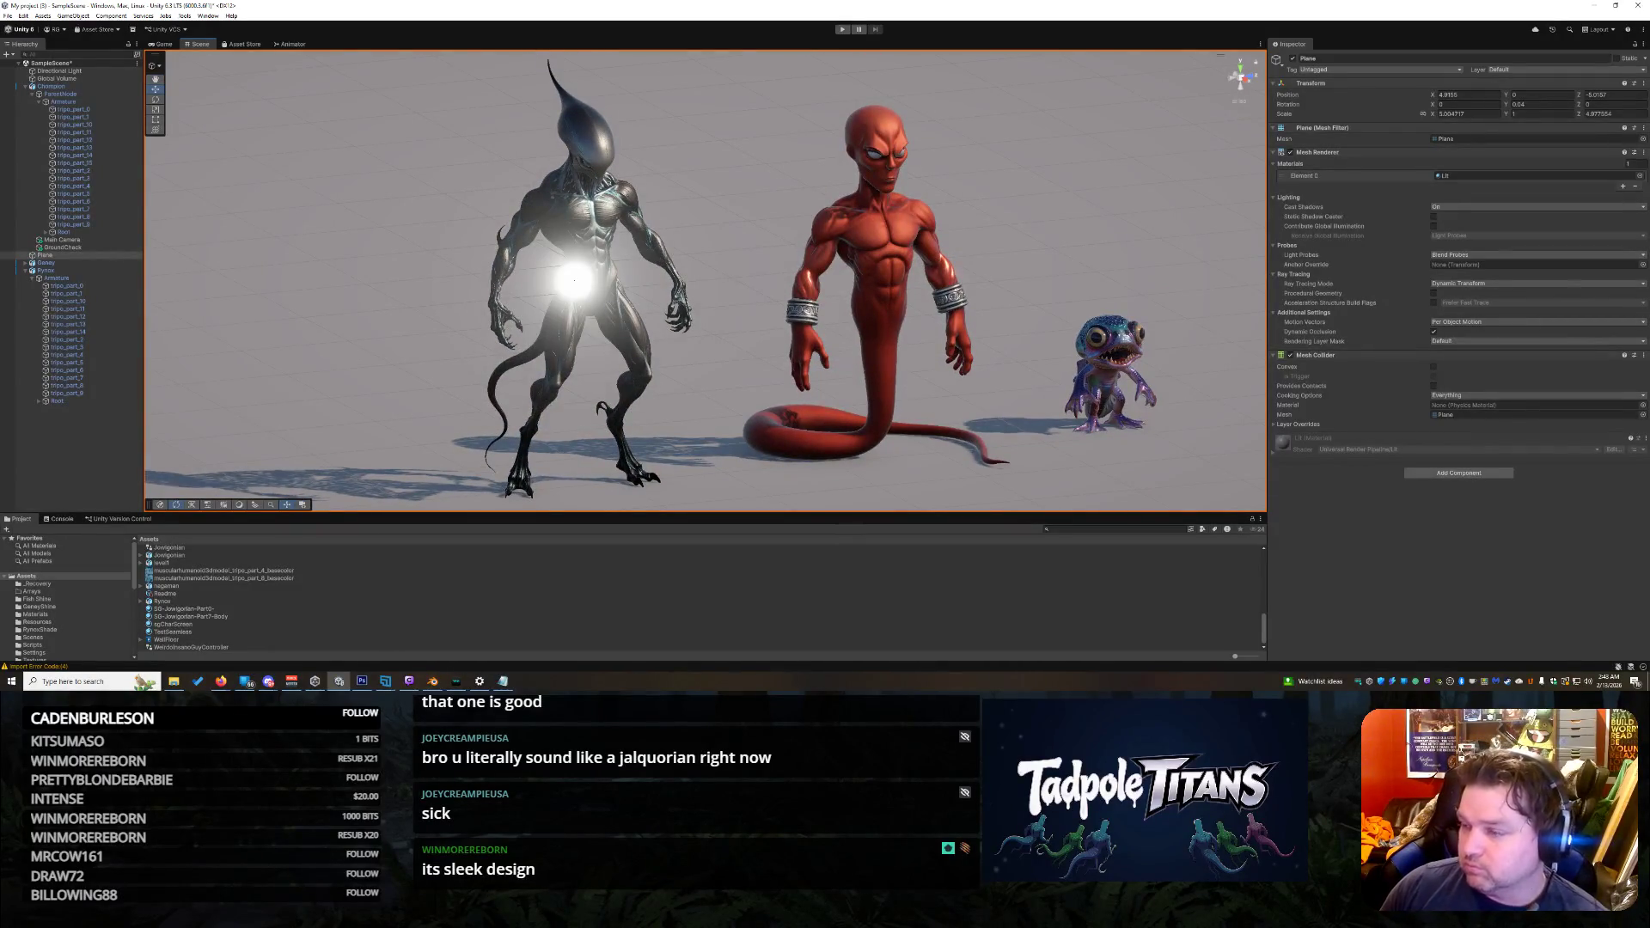
mouse_move(800, 371)
left_mouse_down()
mouse_move(638, 374)
mouse_move(637, 398)
left_mouse_up()
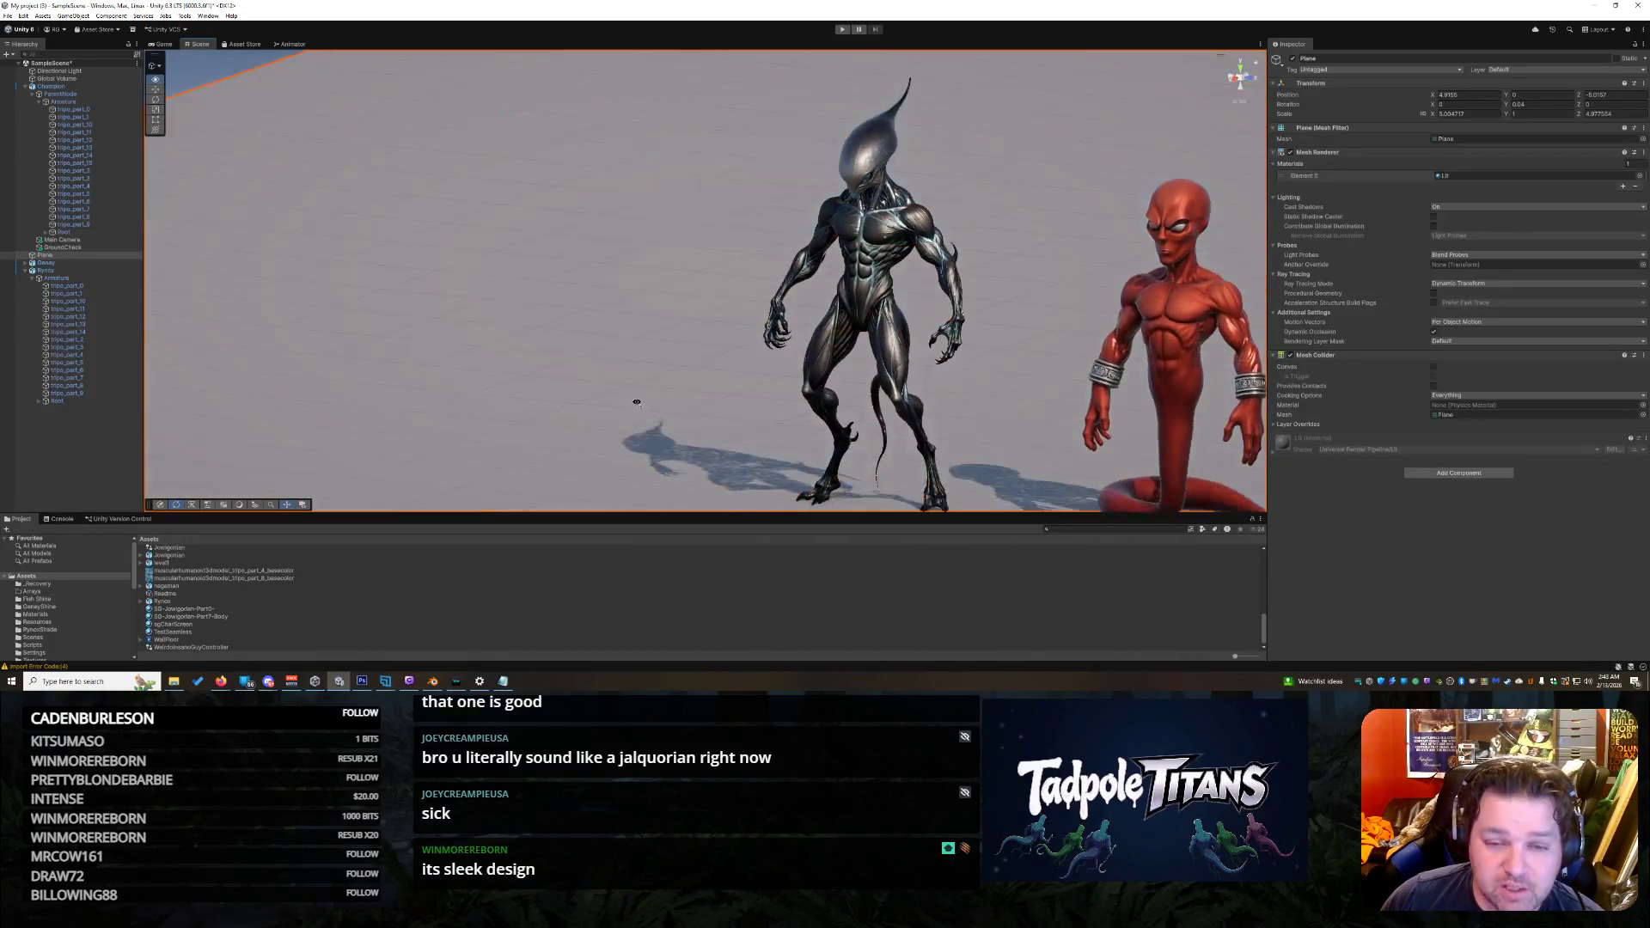
Step: Select the black alien, its head and the floor plane, then orbit in closer to the alien
left_click(861, 258)
left_click(827, 286)
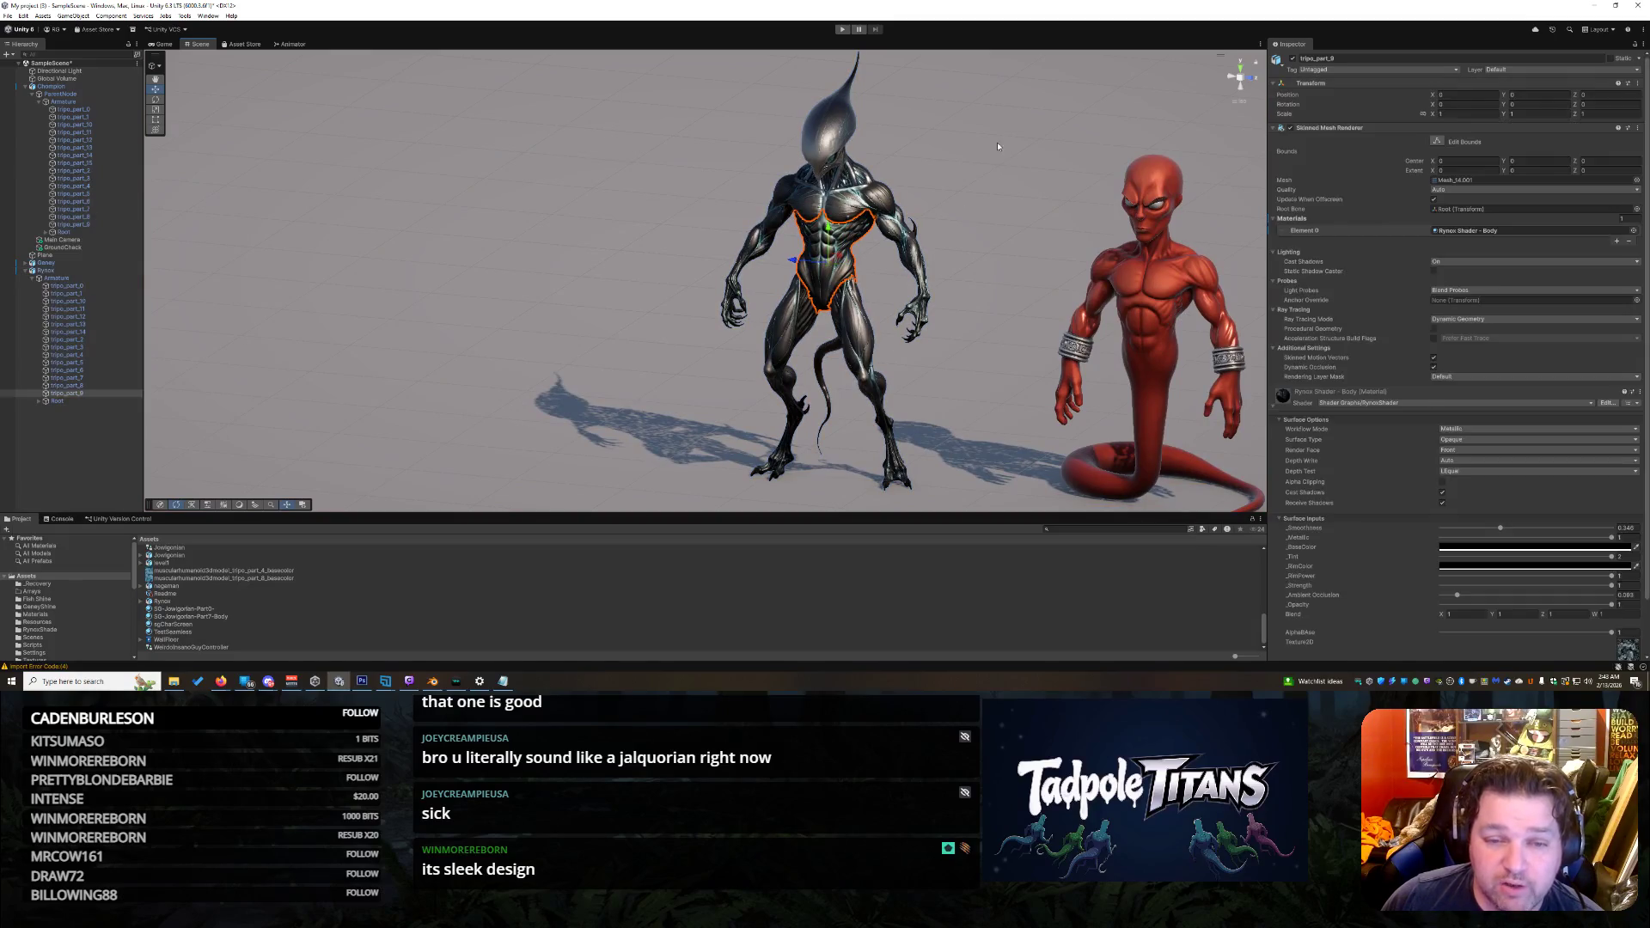
left_click(841, 142)
left_click(1077, 177)
mouse_move(1076, 177)
left_mouse_down()
mouse_move(1058, 234)
mouse_move(1248, 203)
mouse_move(1295, 257)
left_mouse_up()
left_click_drag(1110, 334, 1108, 388)
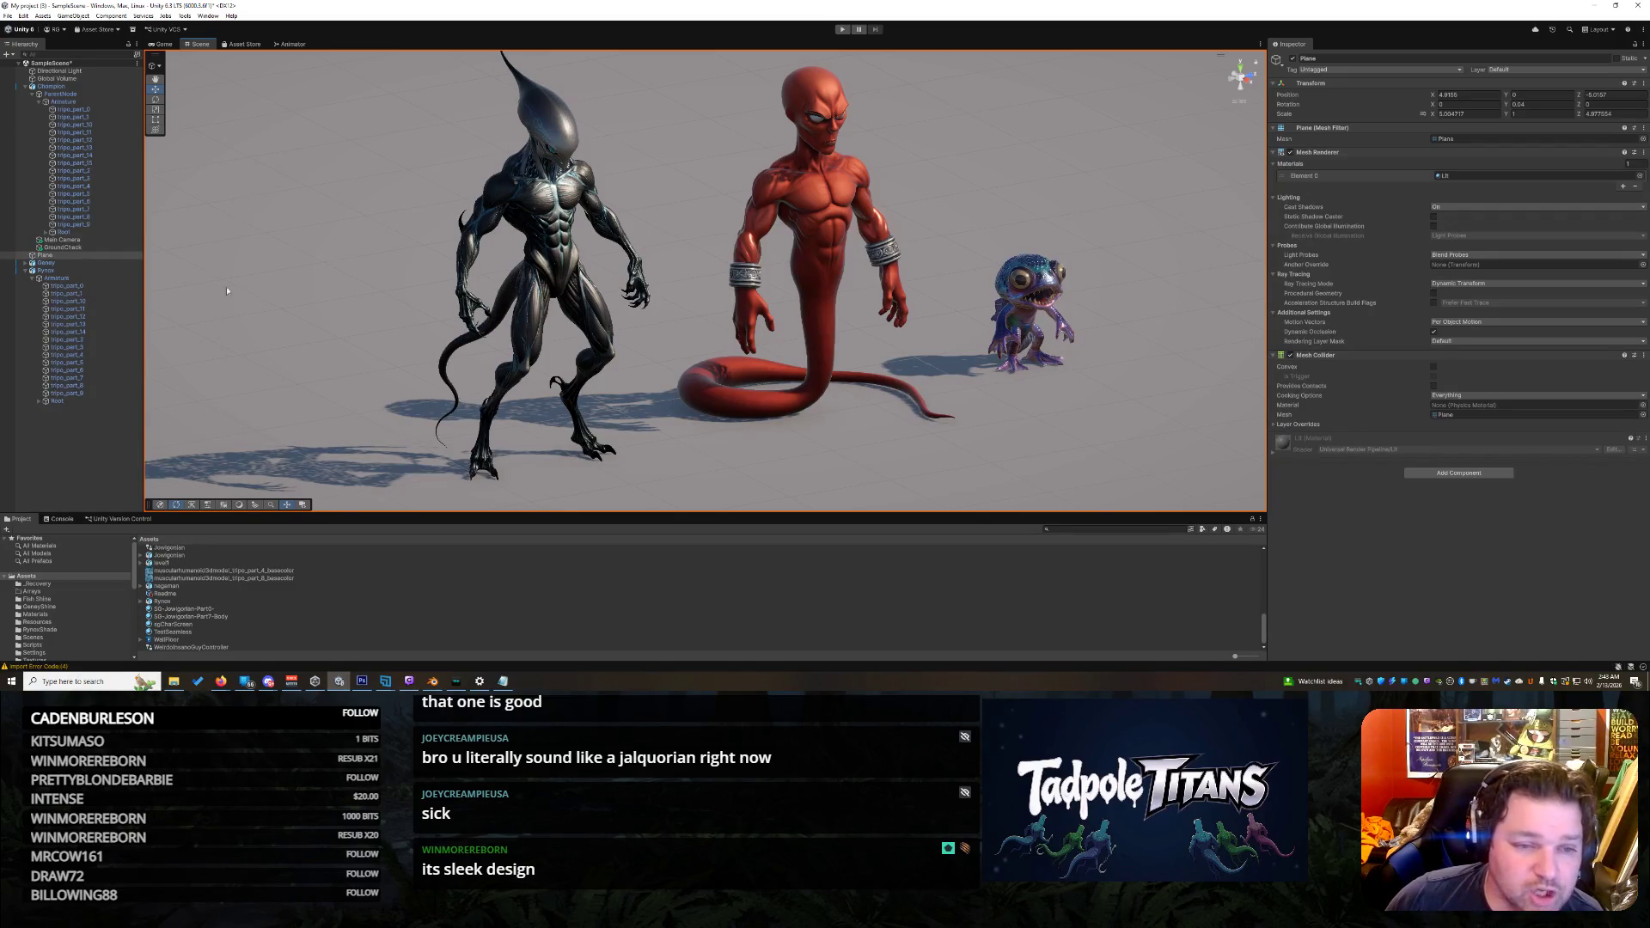
Step: Orbit round to a head-on front view and move in until all three creatures fill the view
scroll(592, 330, "down", 5)
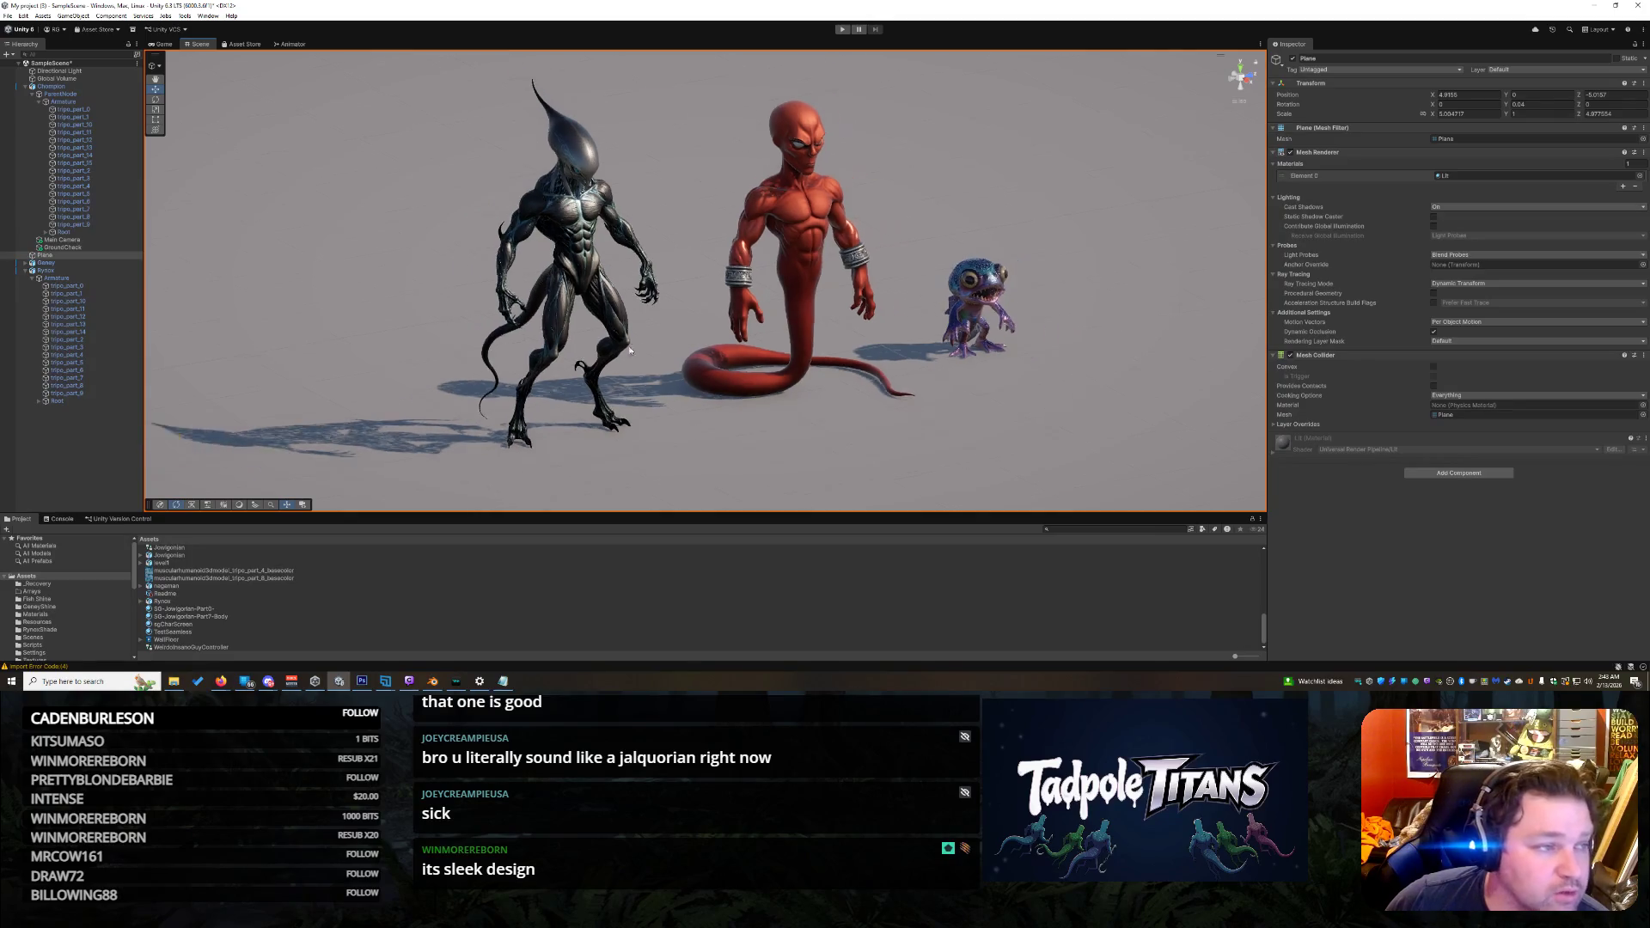
mouse_move(592, 331)
left_mouse_down()
mouse_move(777, 401)
mouse_move(634, 366)
mouse_move(605, 381)
mouse_move(934, 448)
mouse_move(911, 435)
left_mouse_up()
scroll(878, 436, "up", 5)
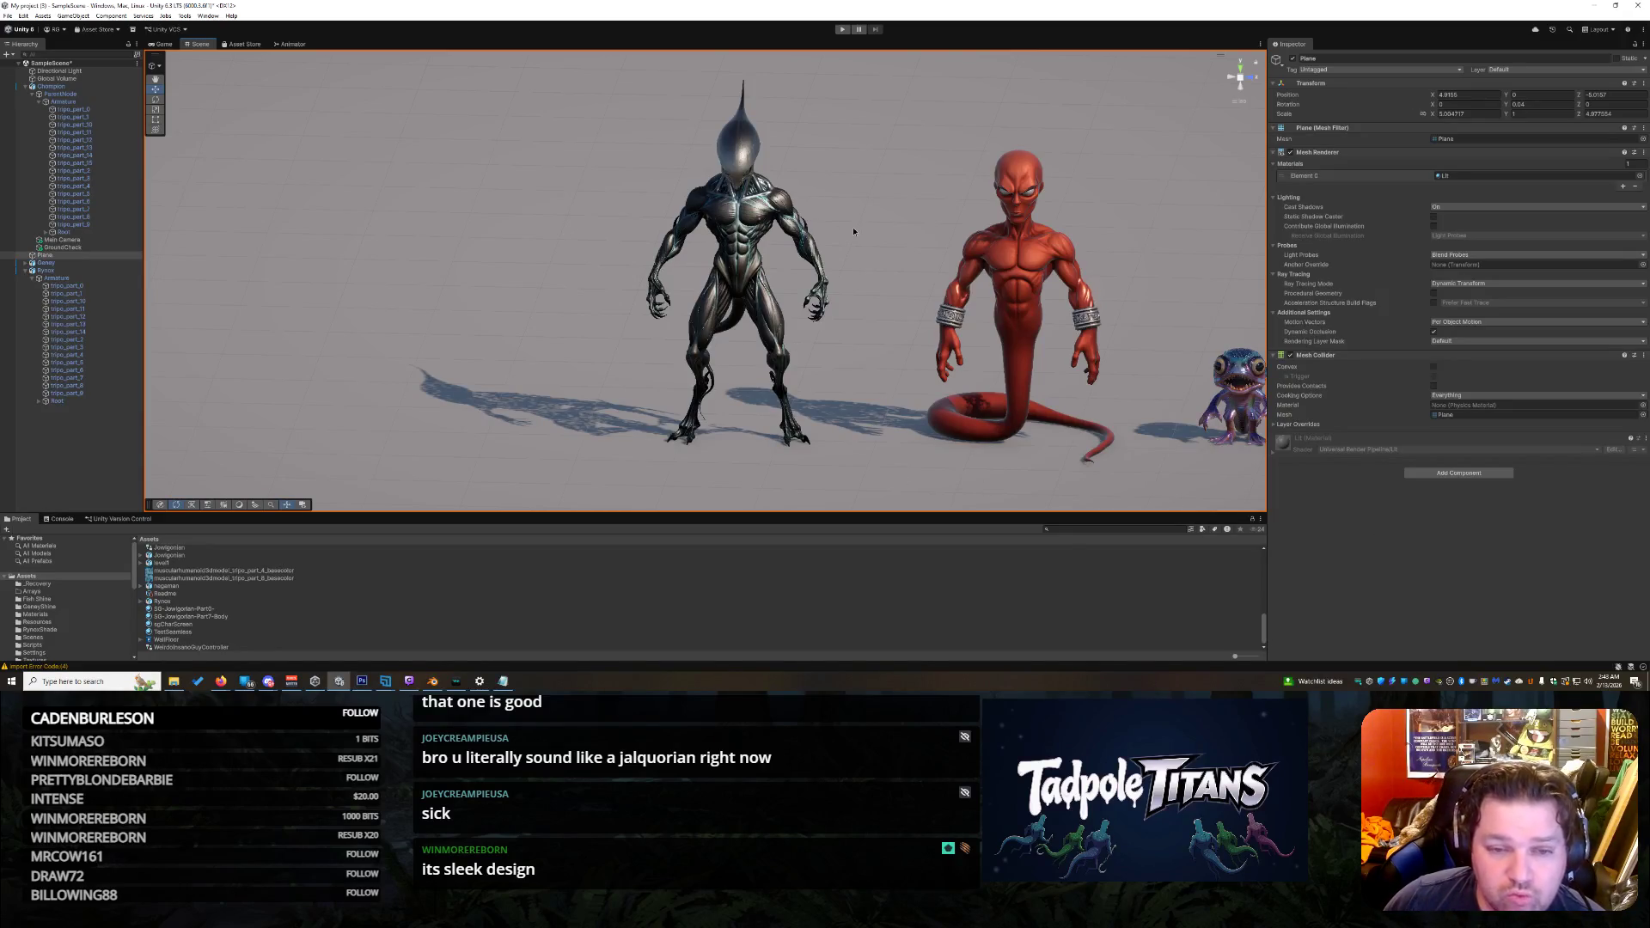
mouse_move(853, 232)
left_mouse_down()
mouse_move(972, 243)
mouse_move(920, 225)
left_mouse_up()
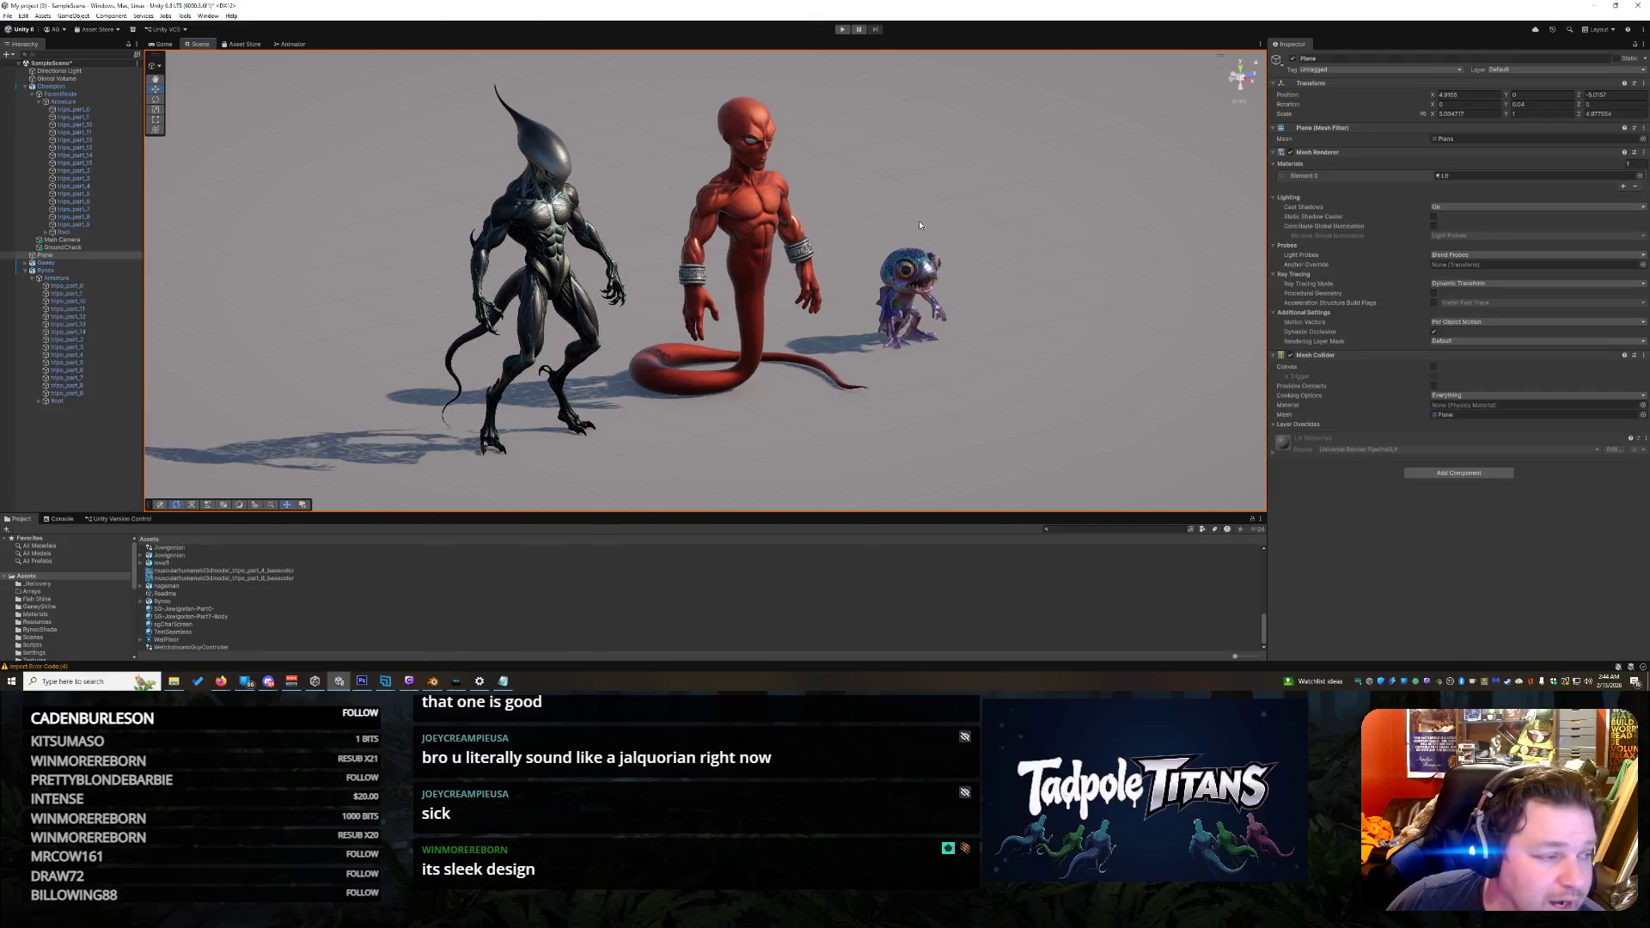
scroll(765, 287, "up", 5)
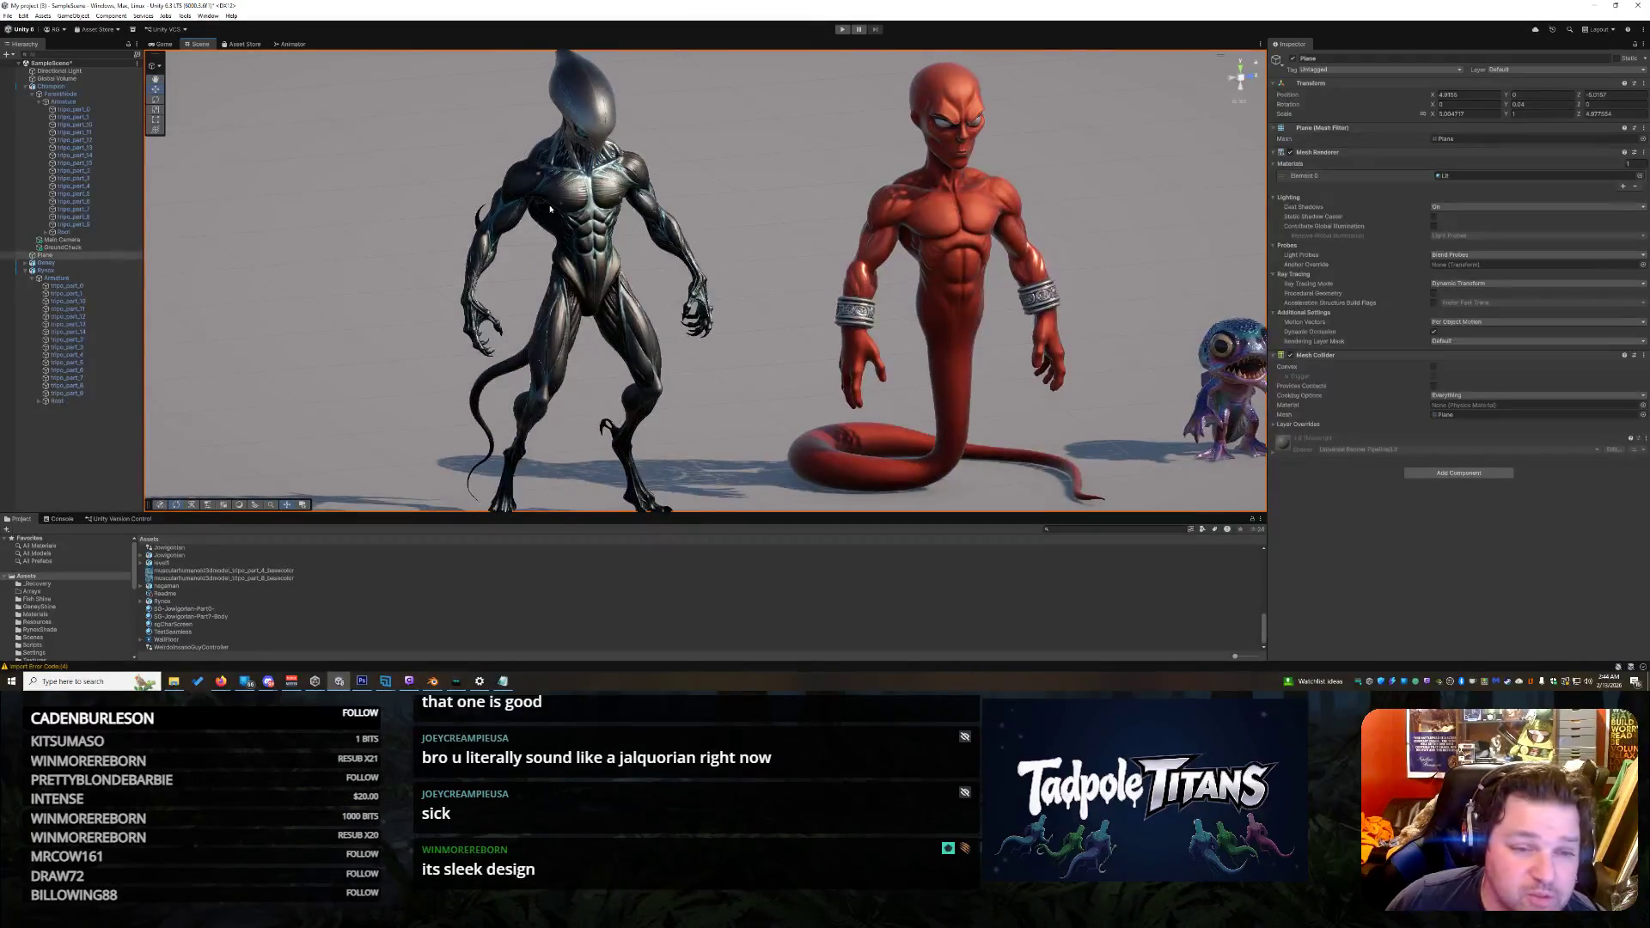
mouse_move(583, 183)
left_mouse_down()
mouse_move(667, 229)
mouse_move(865, 195)
mouse_move(887, 232)
mouse_move(877, 270)
mouse_move(725, 234)
left_mouse_up()
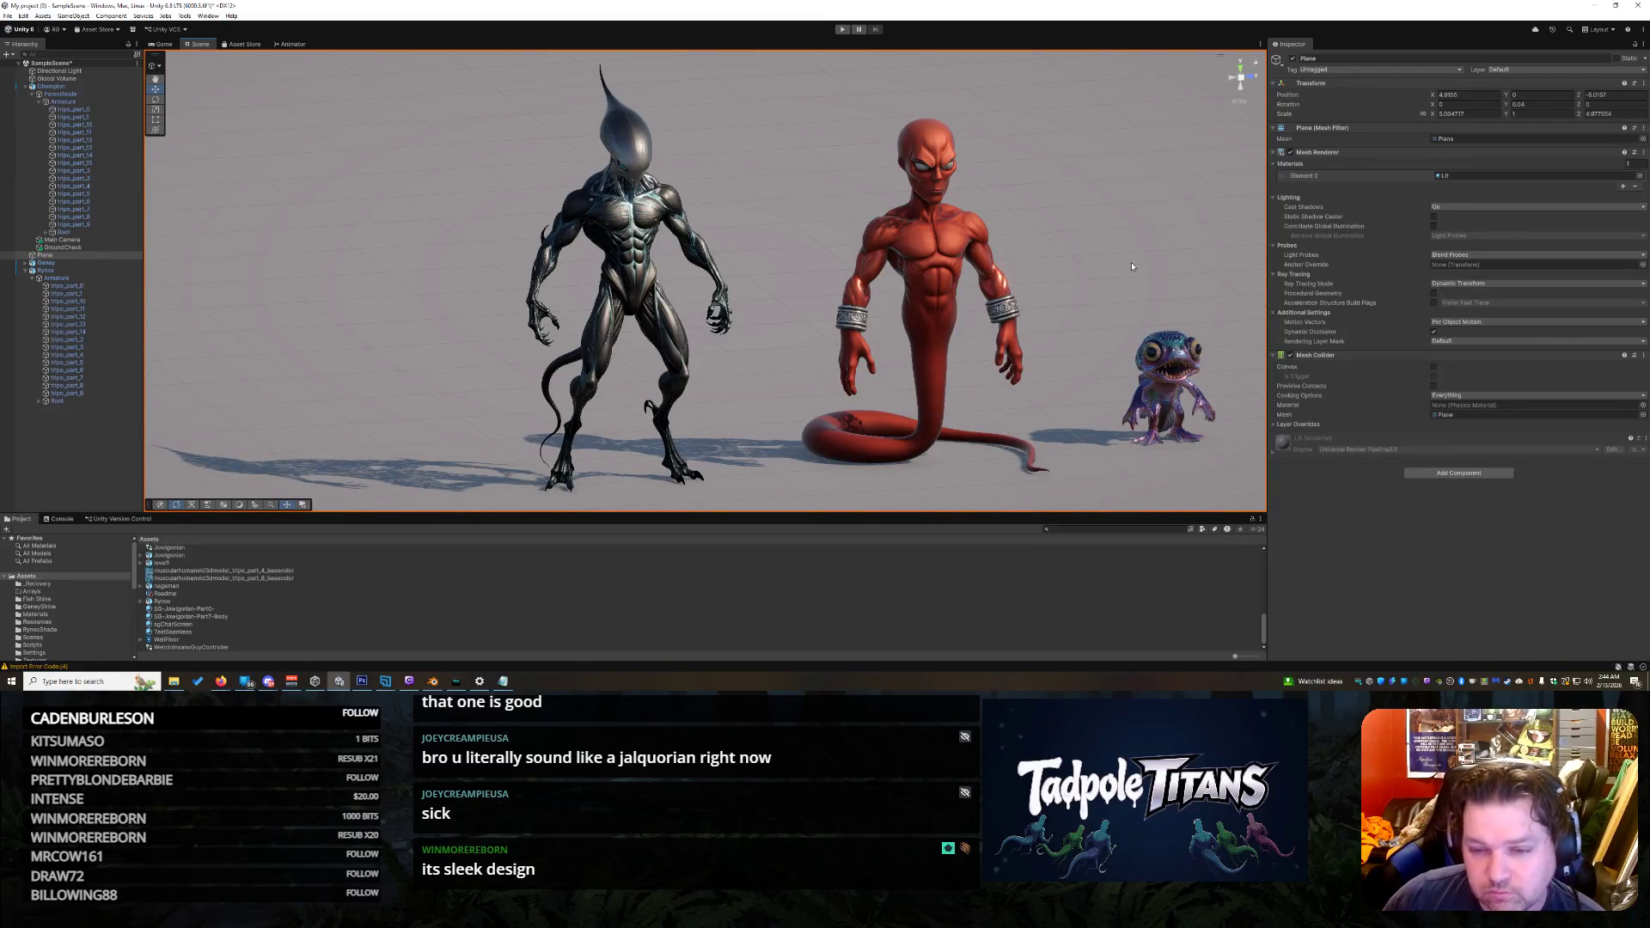
mouse_move(1131, 267)
left_mouse_down()
mouse_move(969, 210)
mouse_move(1002, 227)
left_mouse_up()
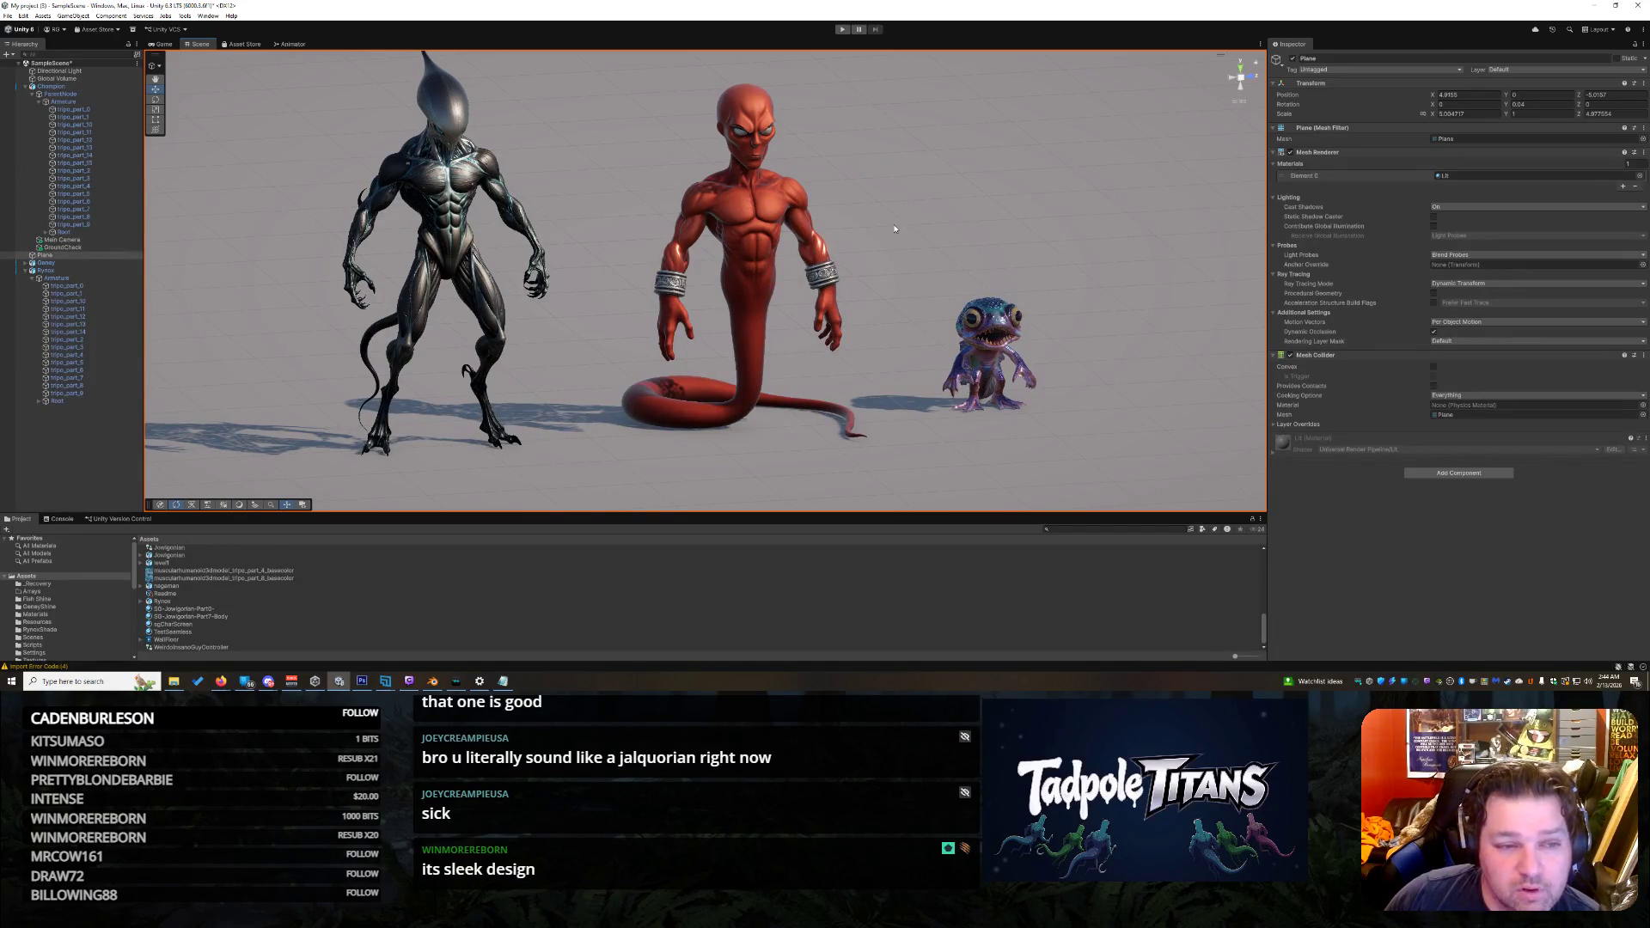
left_click_drag(885, 226, 1105, 413)
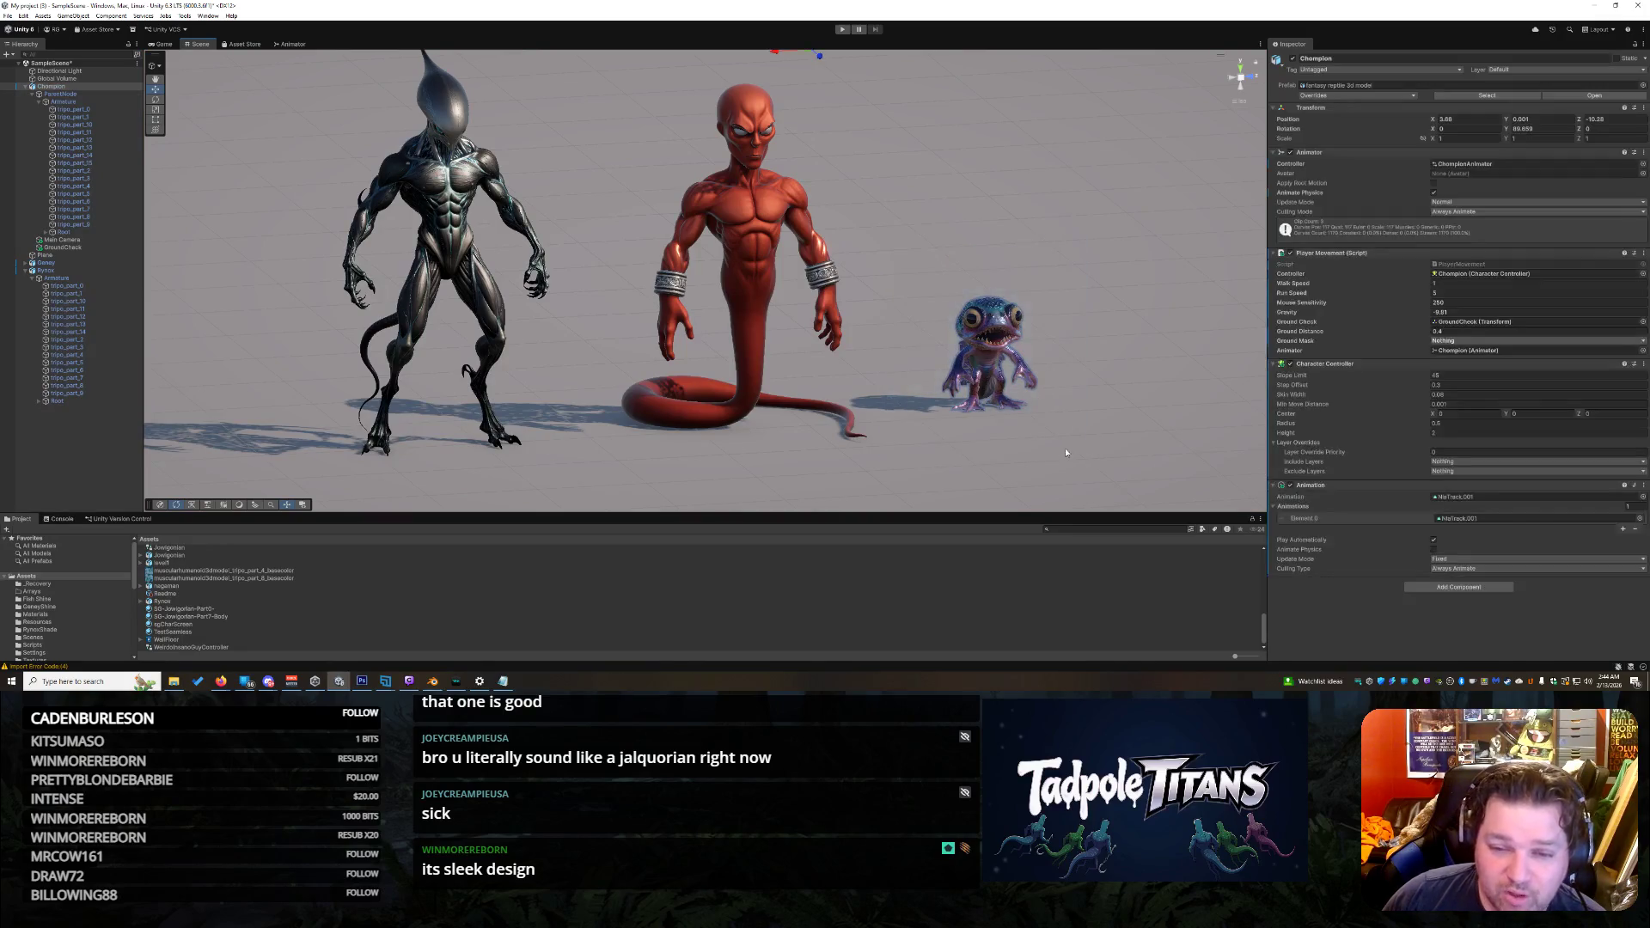
Step: Select the small blue creature and ground plane, zoom in, and orbit to an angled downward view
left_click(1108, 472)
left_click_drag(915, 265, 1092, 458)
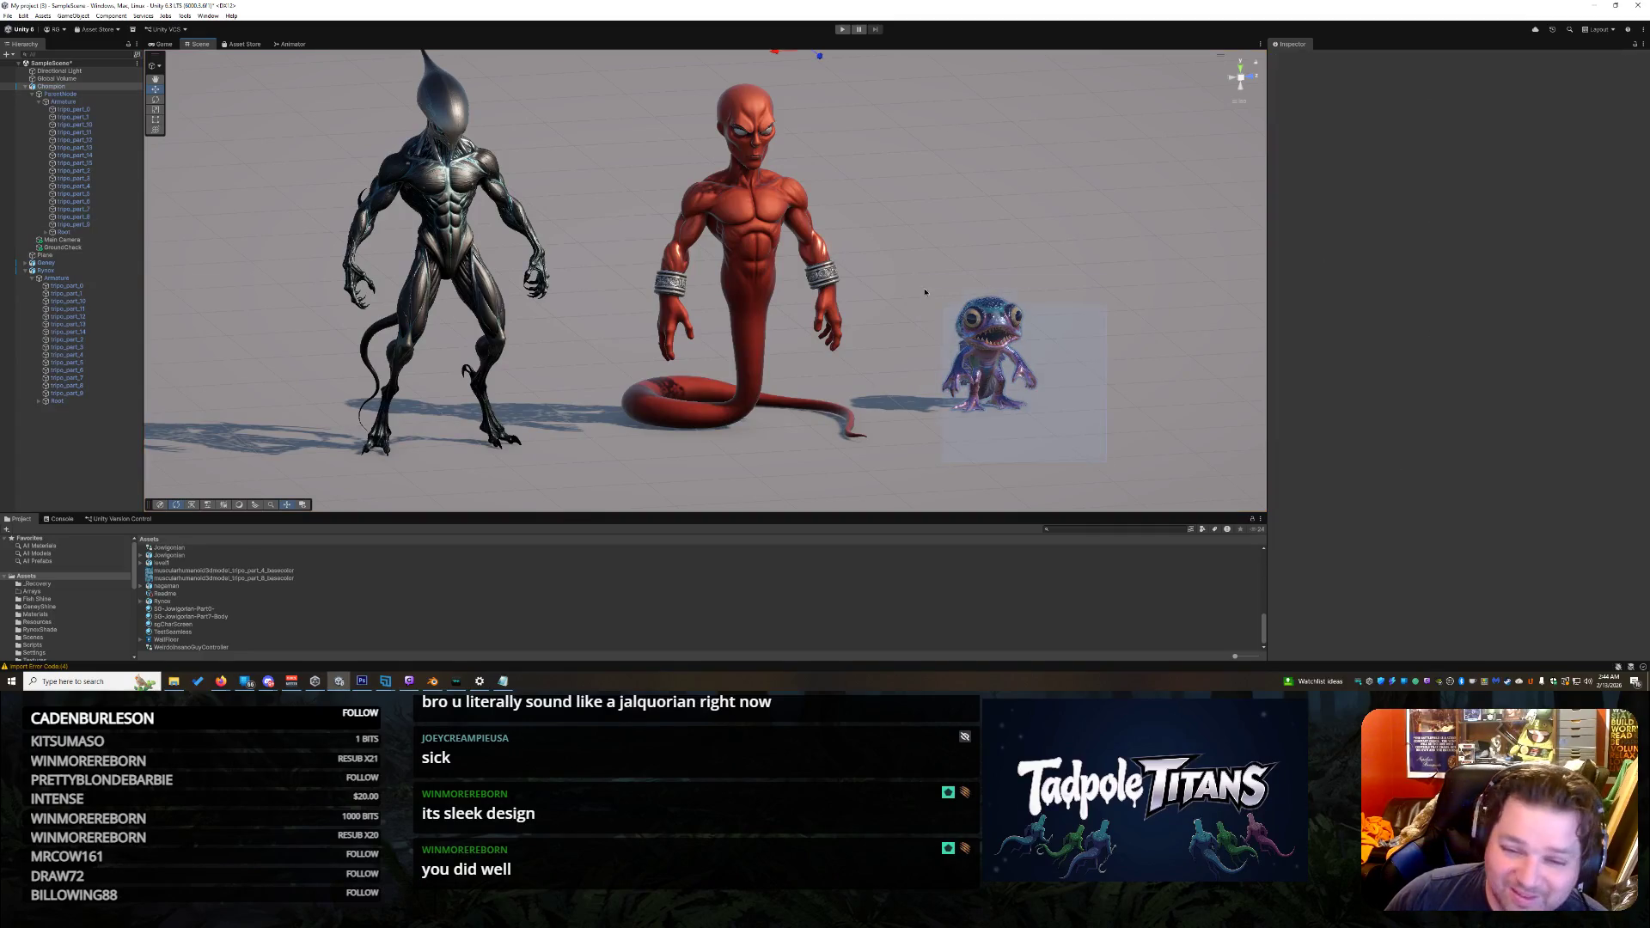
left_click(943, 247)
scroll(977, 240, "up", 3)
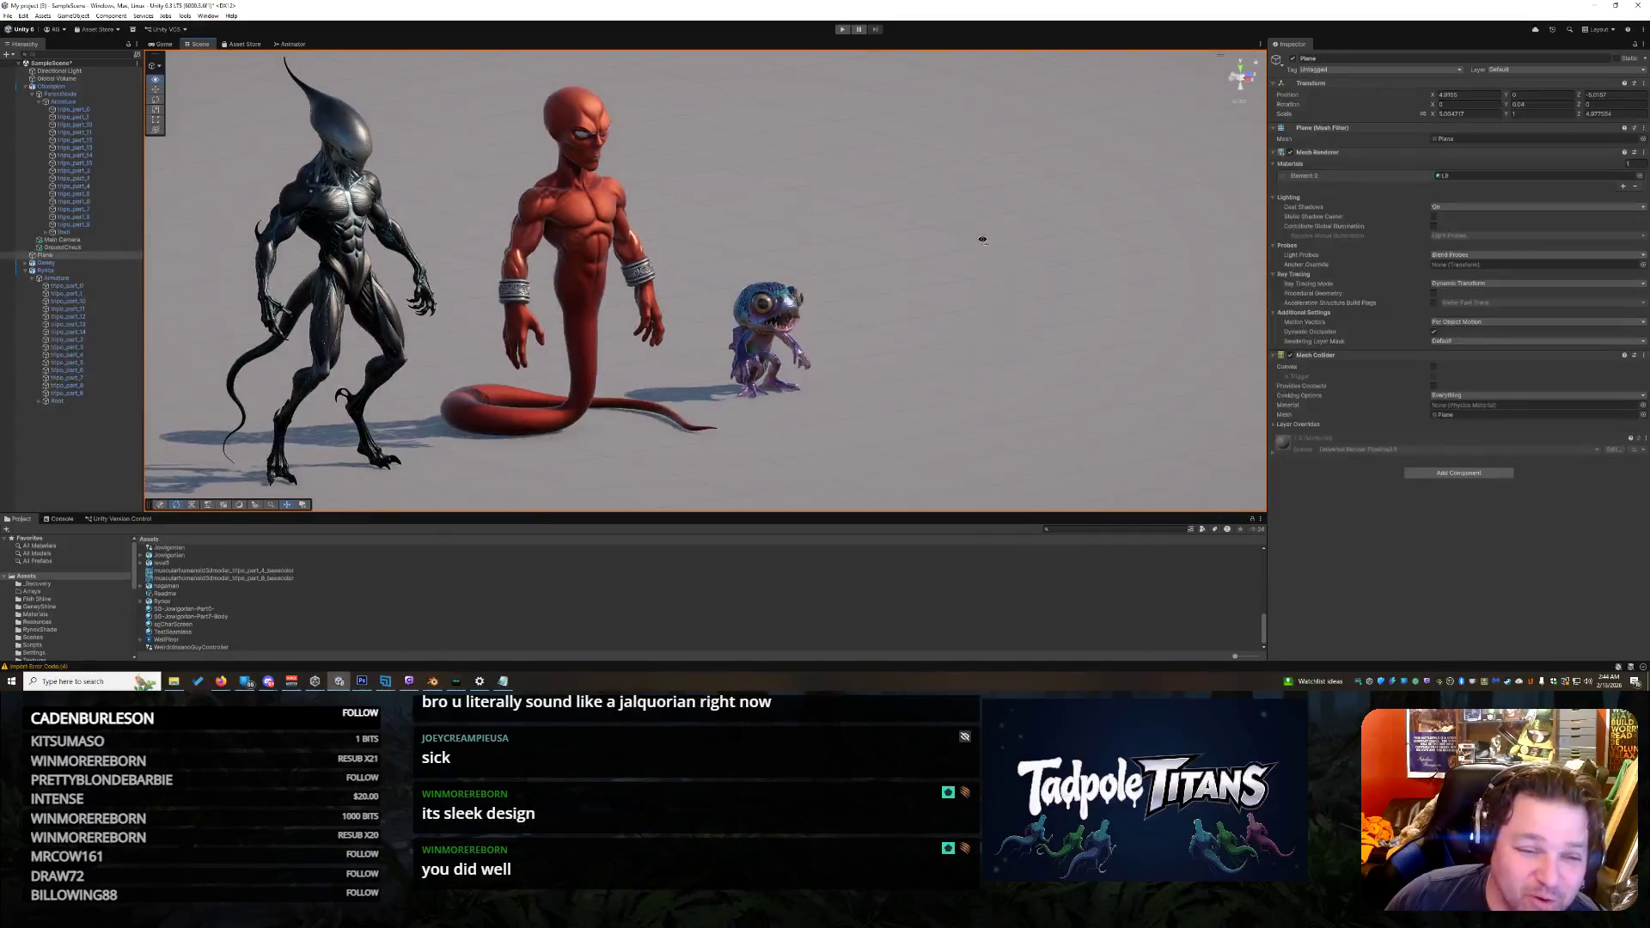
left_click_drag(745, 224, 973, 240)
left_click_drag(977, 228, 978, 222)
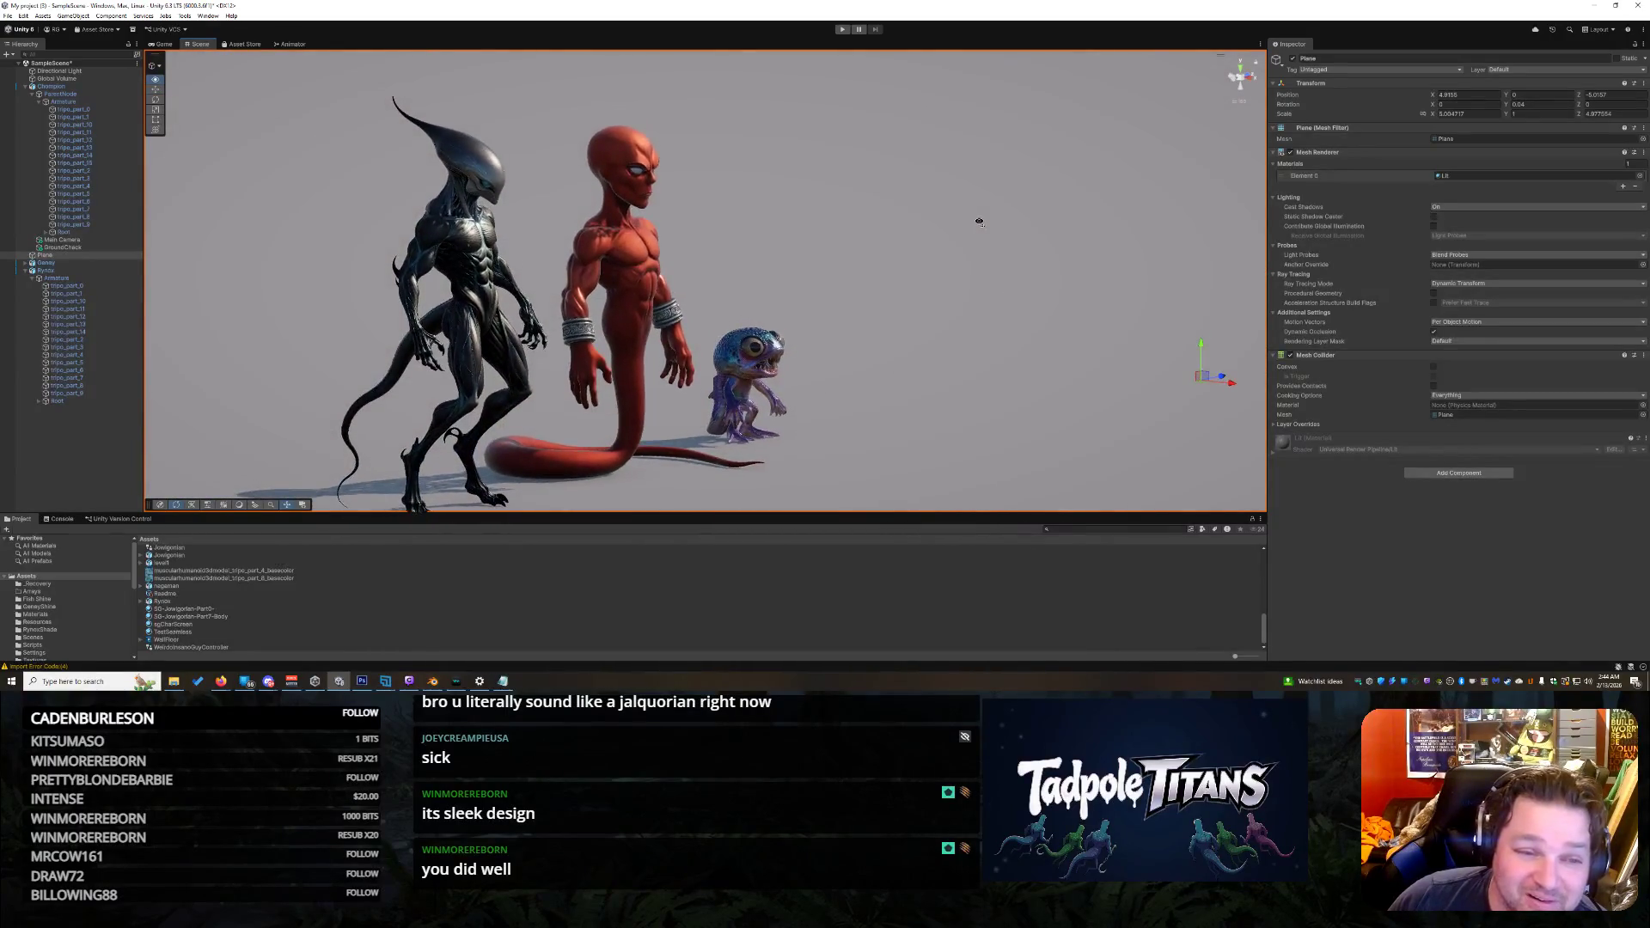
left_click_drag(917, 338, 821, 293)
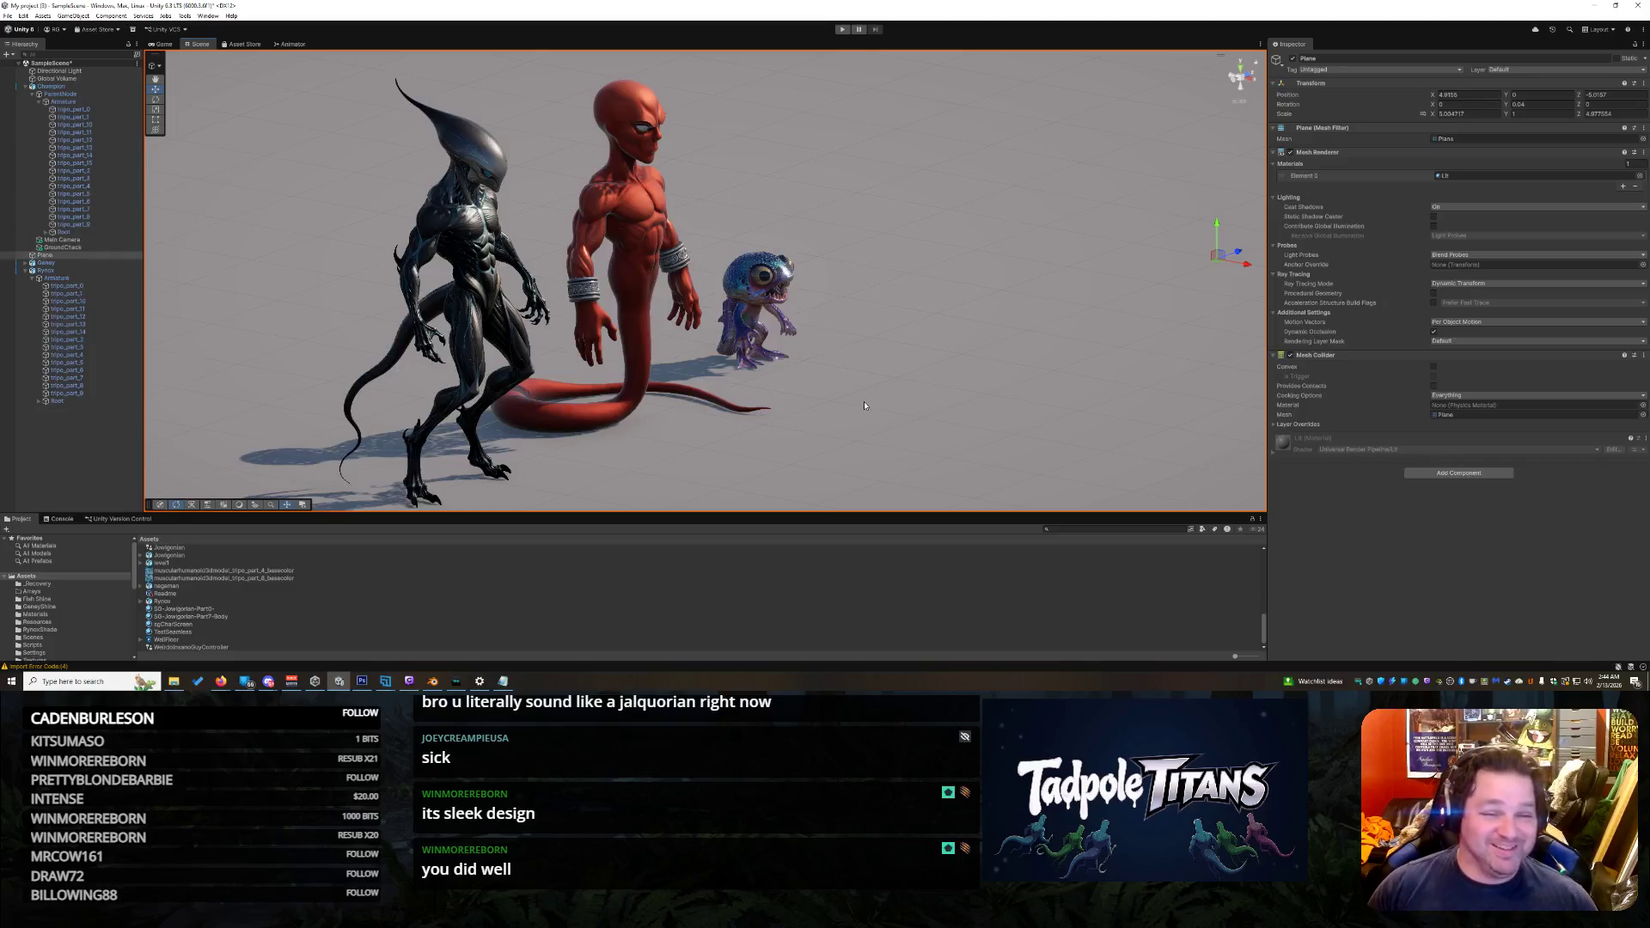
left_click_drag(864, 405, 978, 443)
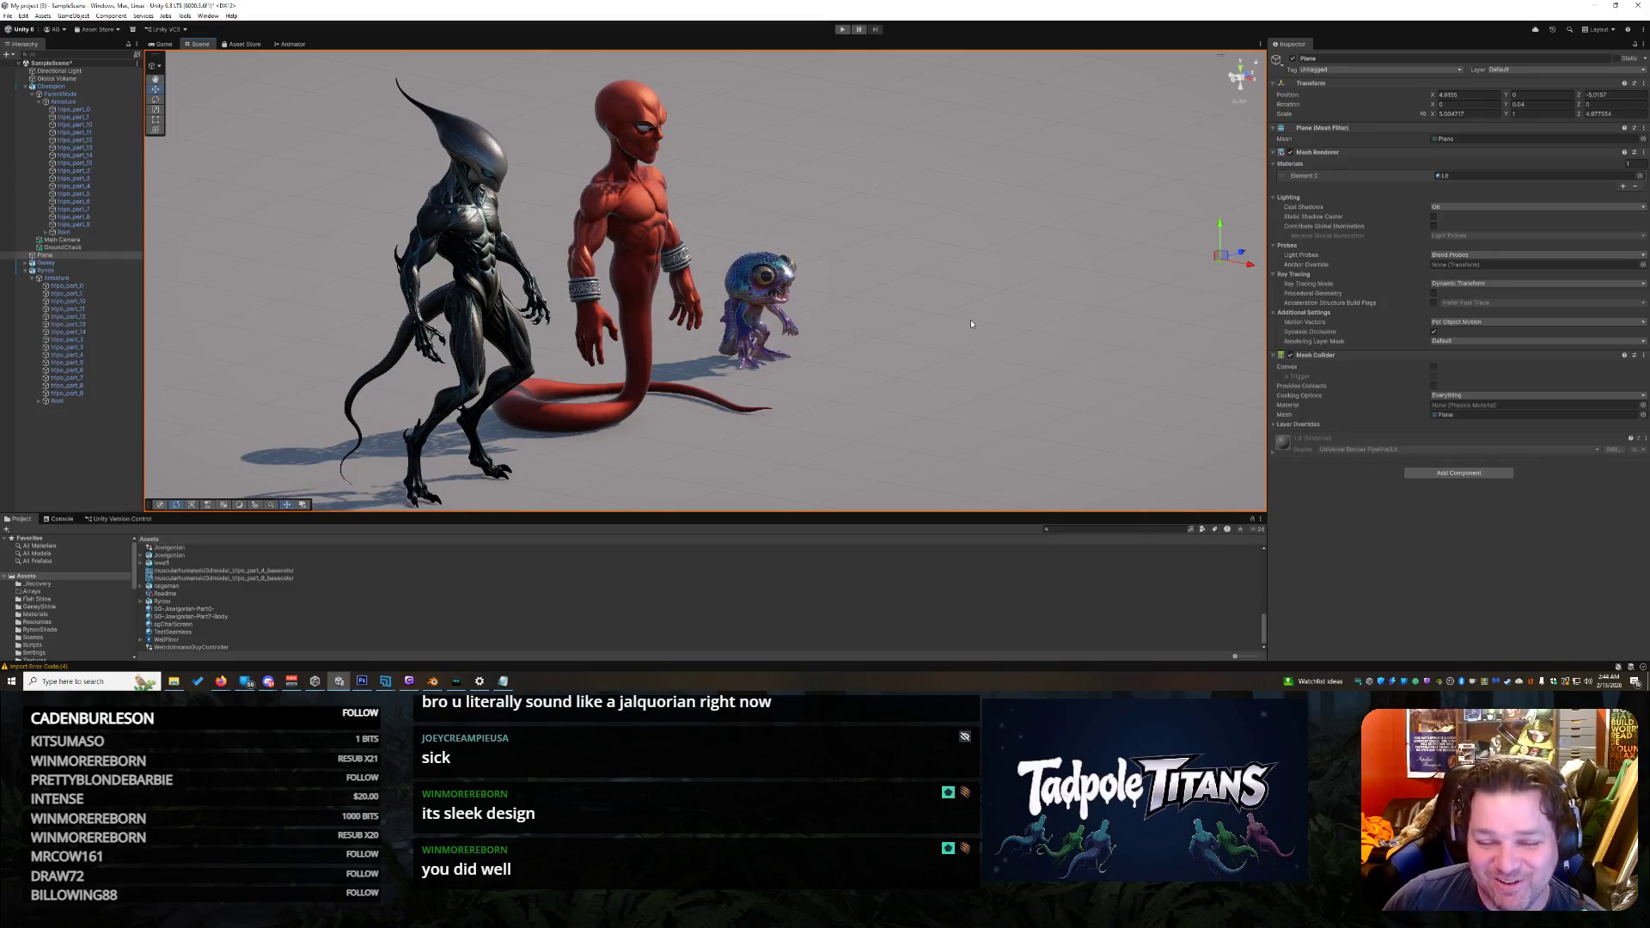
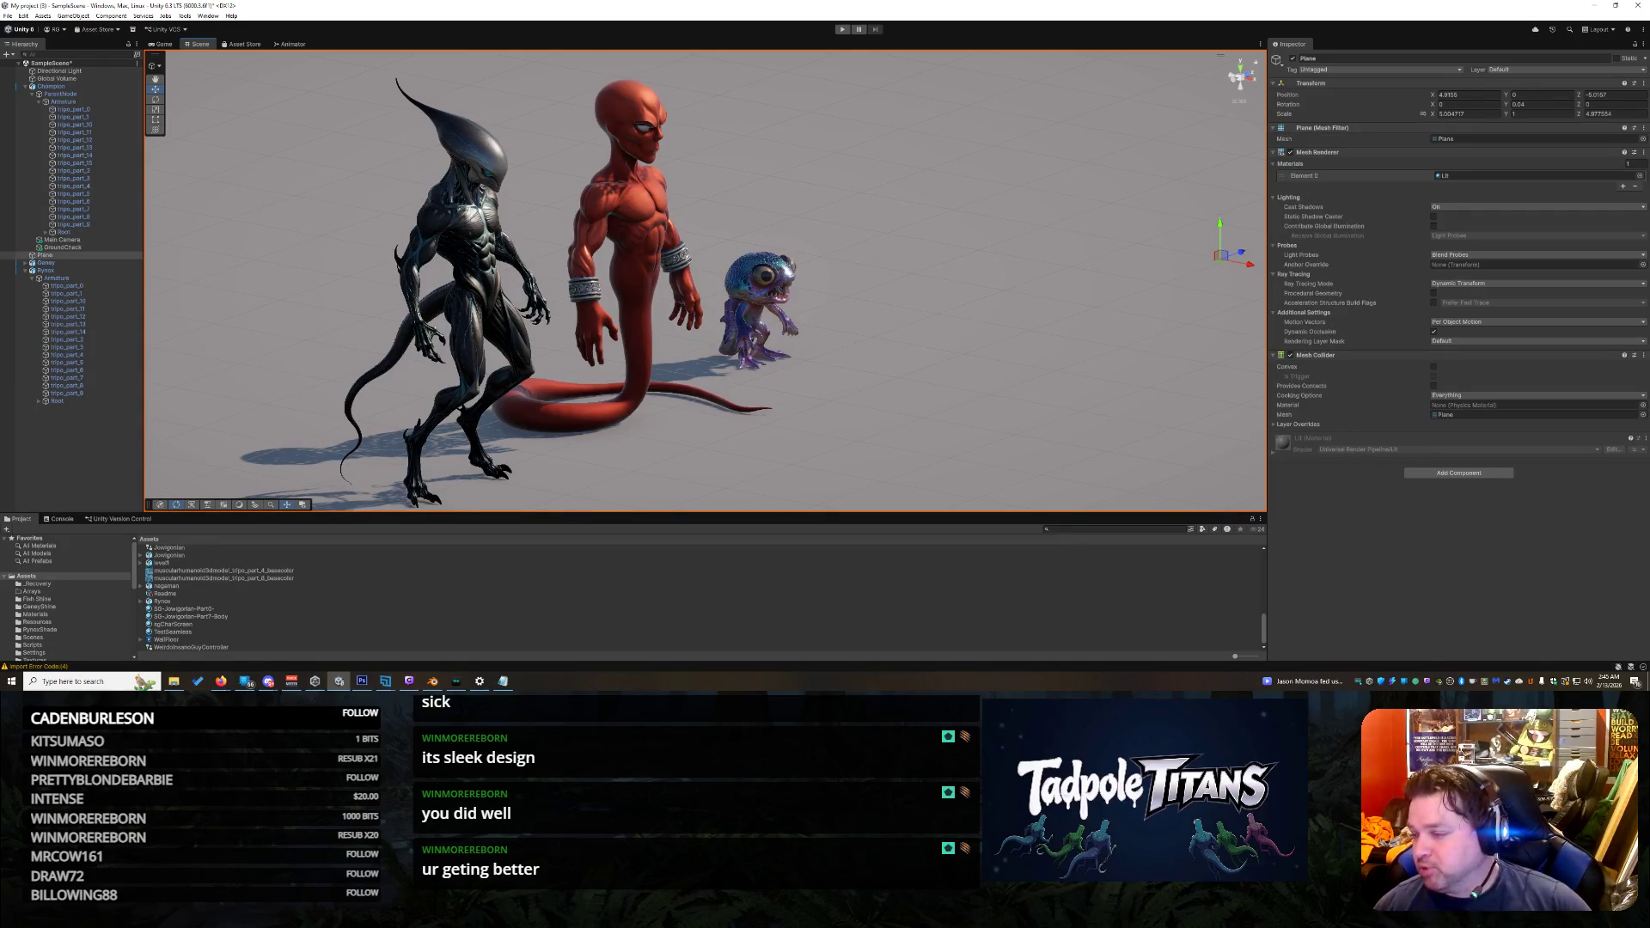
Step: Orbit the Scene view to a close, eye-level front view of the black and red aliens, then open Downloads
key("alt+Tab")
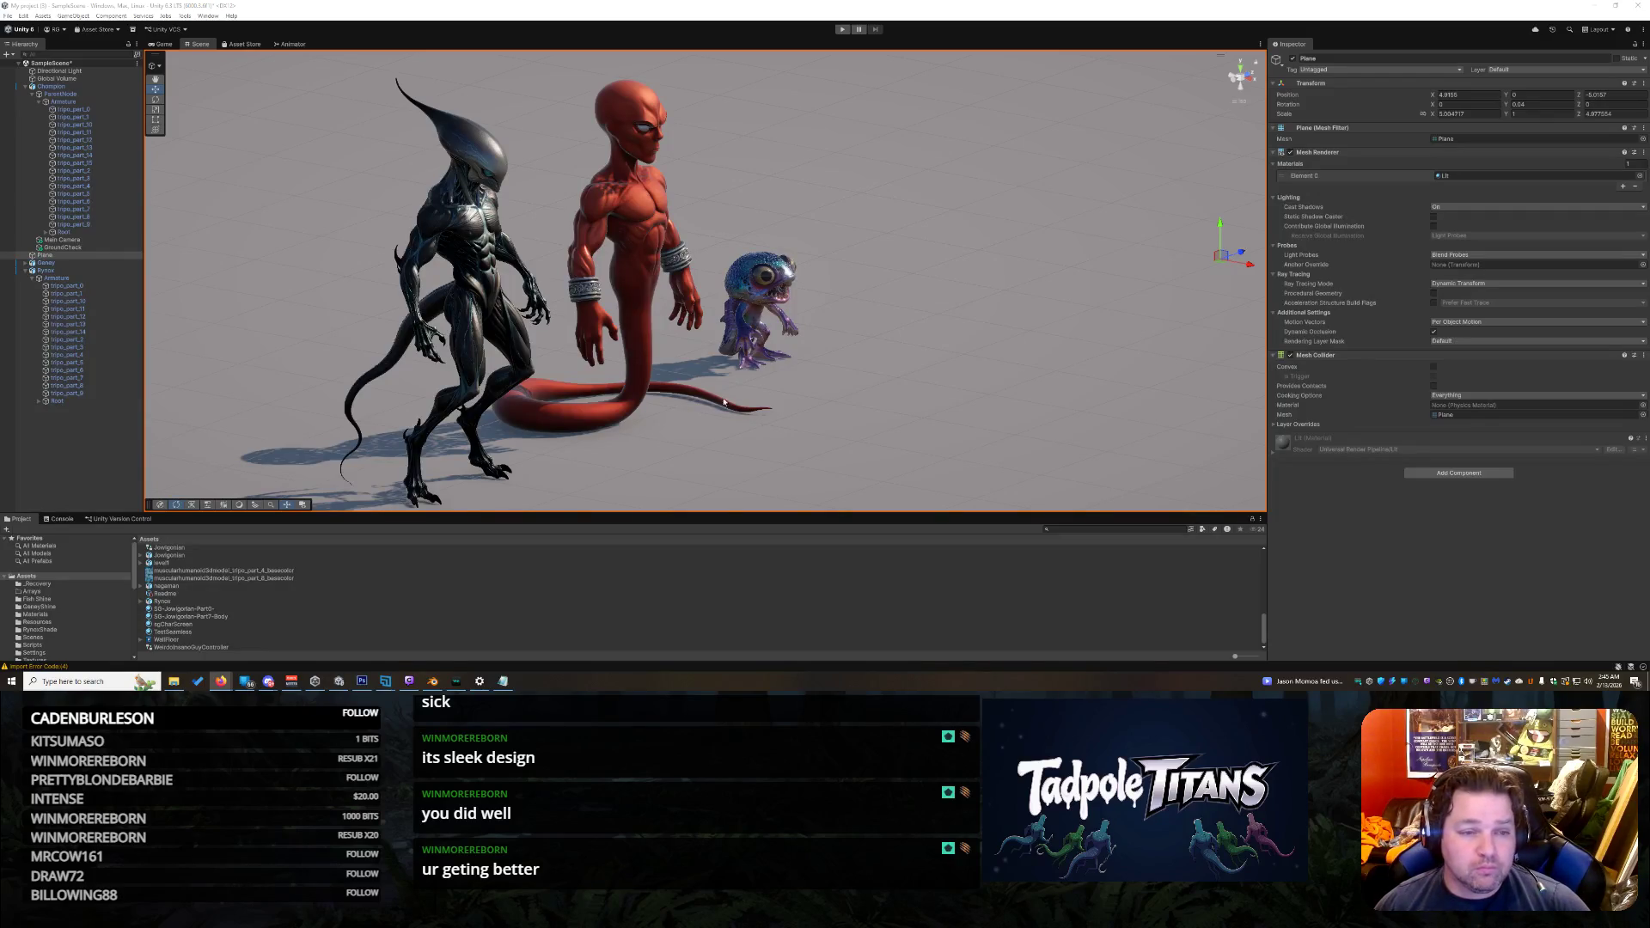
mouse_move(929, 365)
left_mouse_down()
mouse_move(853, 373)
mouse_move(909, 377)
left_mouse_up()
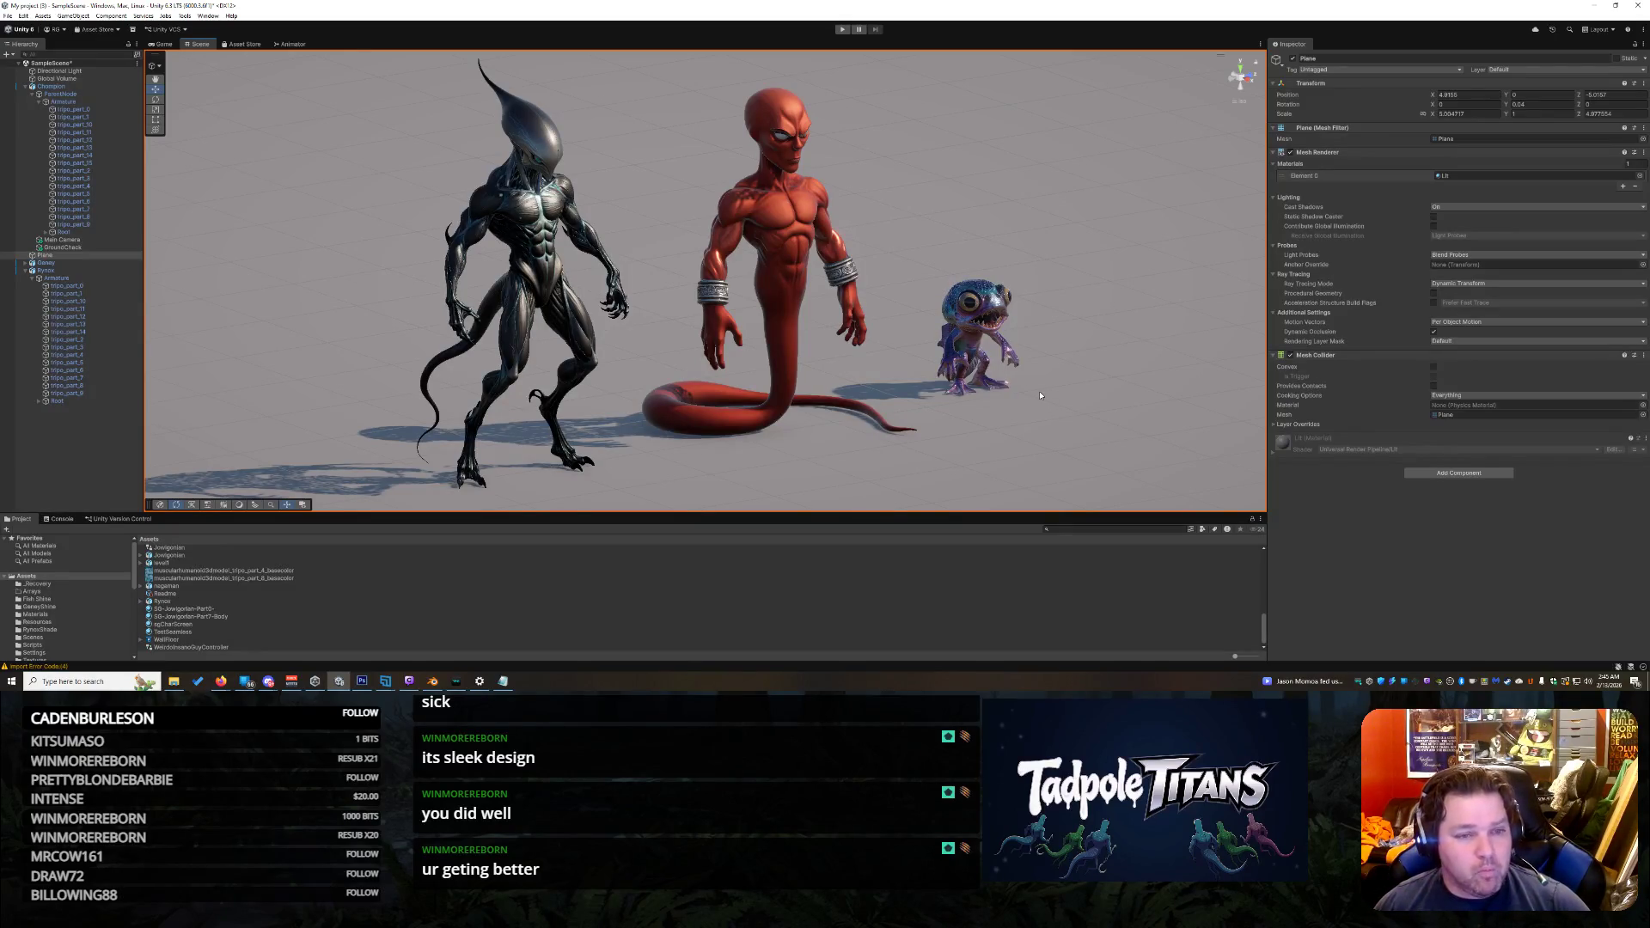
left_click(530, 208)
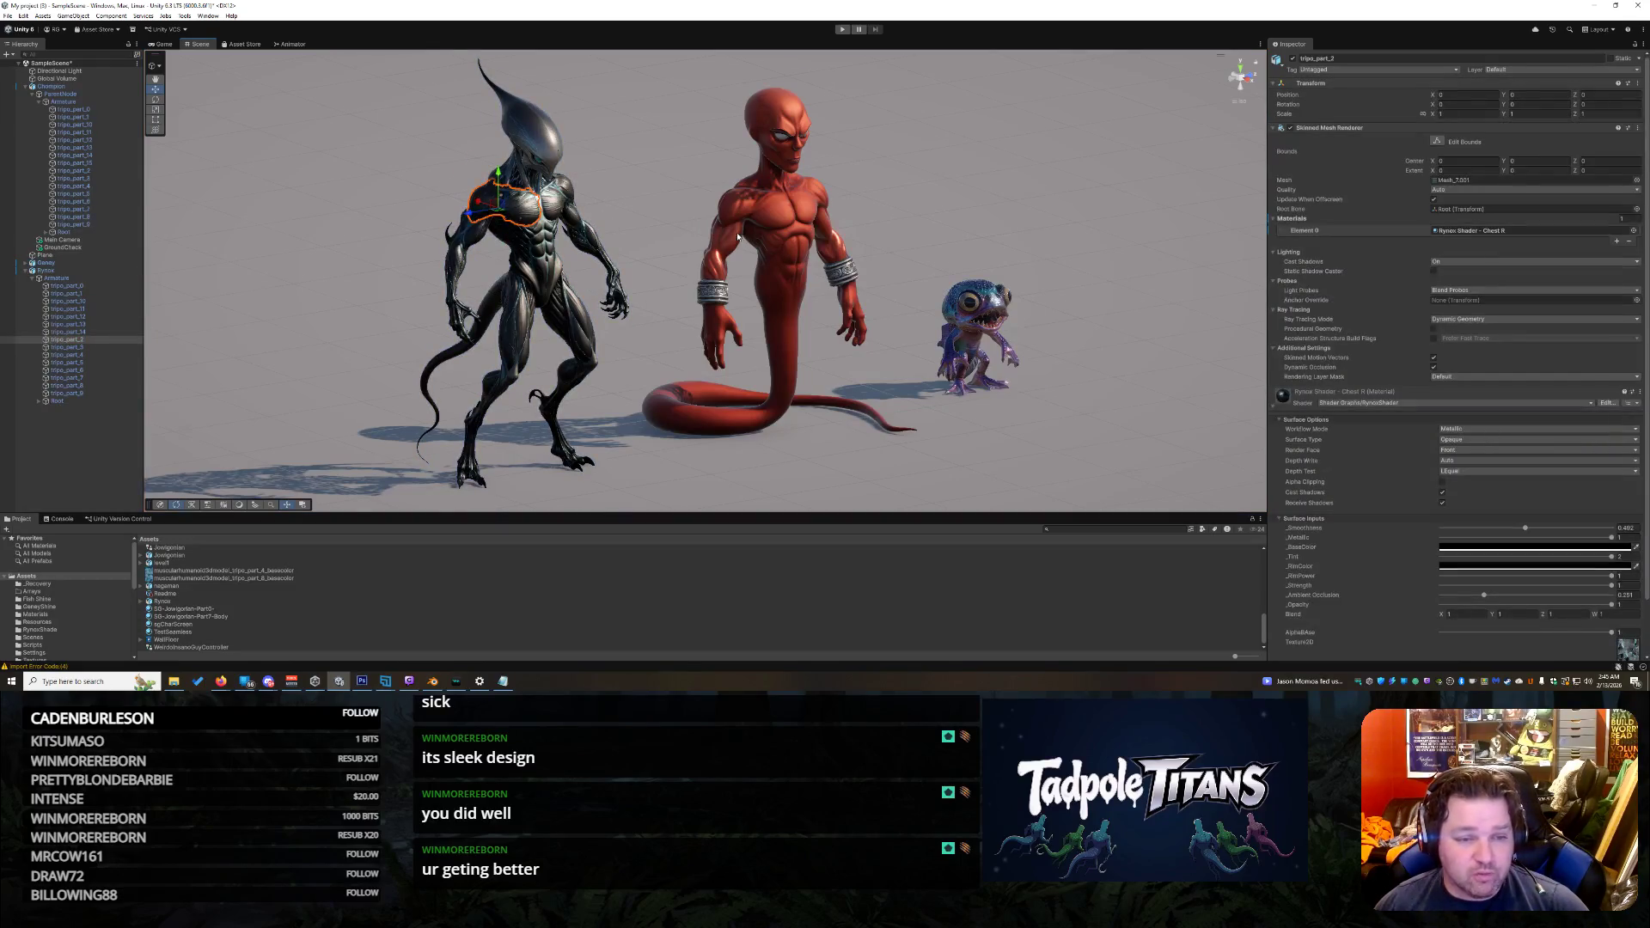
scroll(662, 249, "up", 5)
left_click(679, 225)
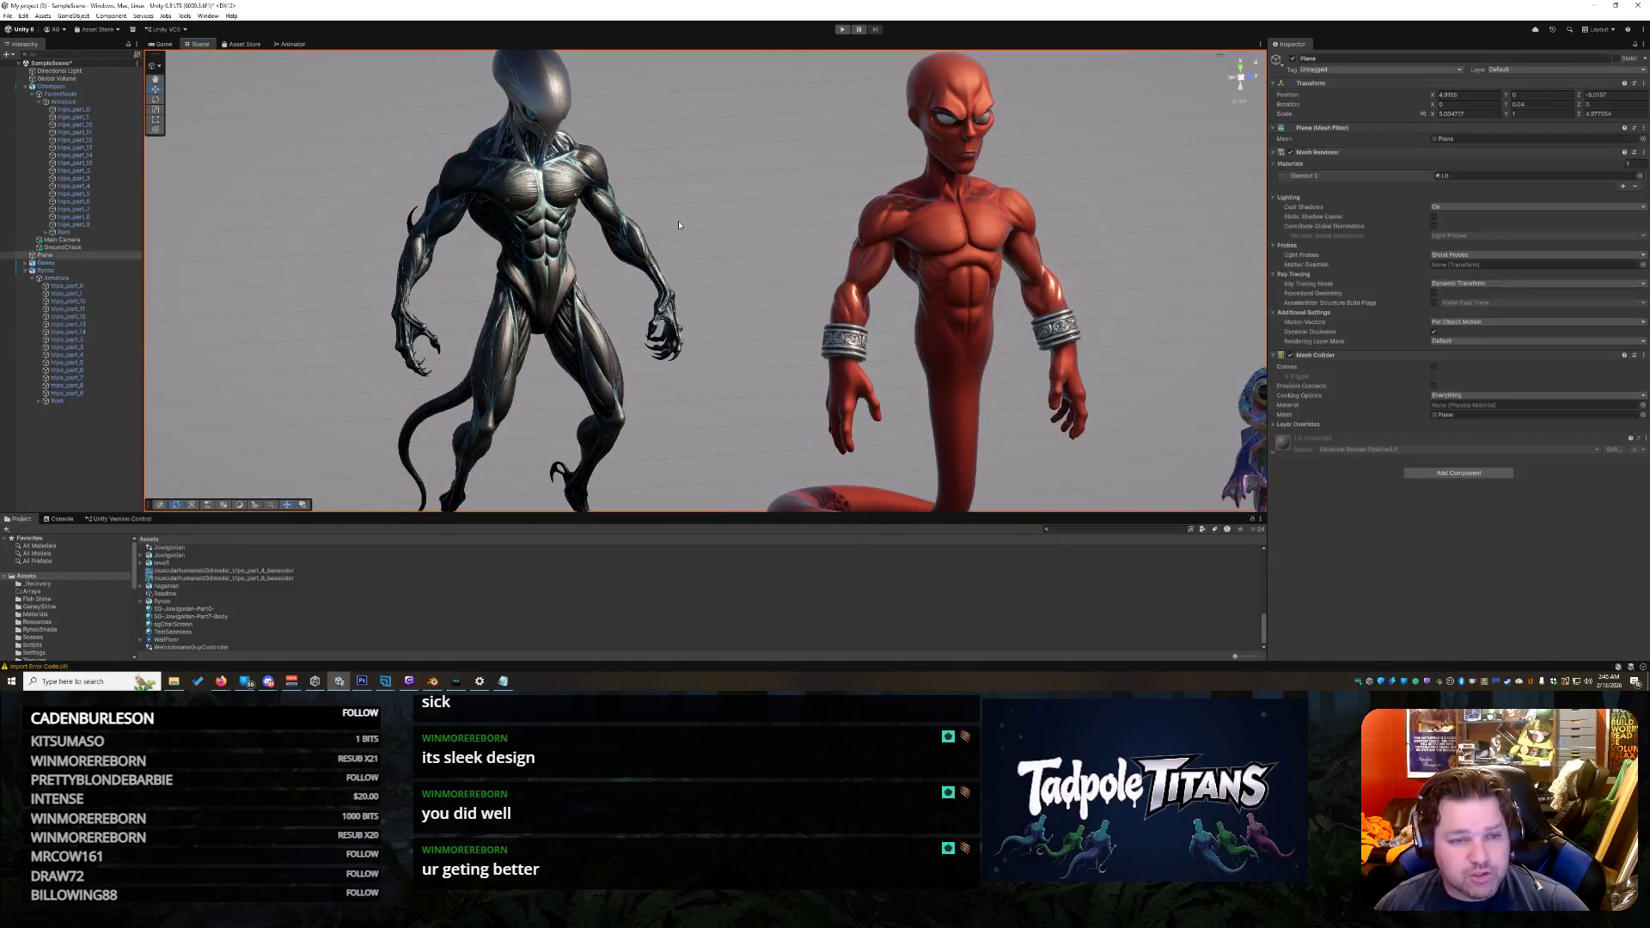
mouse_move(679, 225)
left_mouse_down()
mouse_move(697, 163)
mouse_move(796, 214)
mouse_move(768, 209)
left_mouse_up()
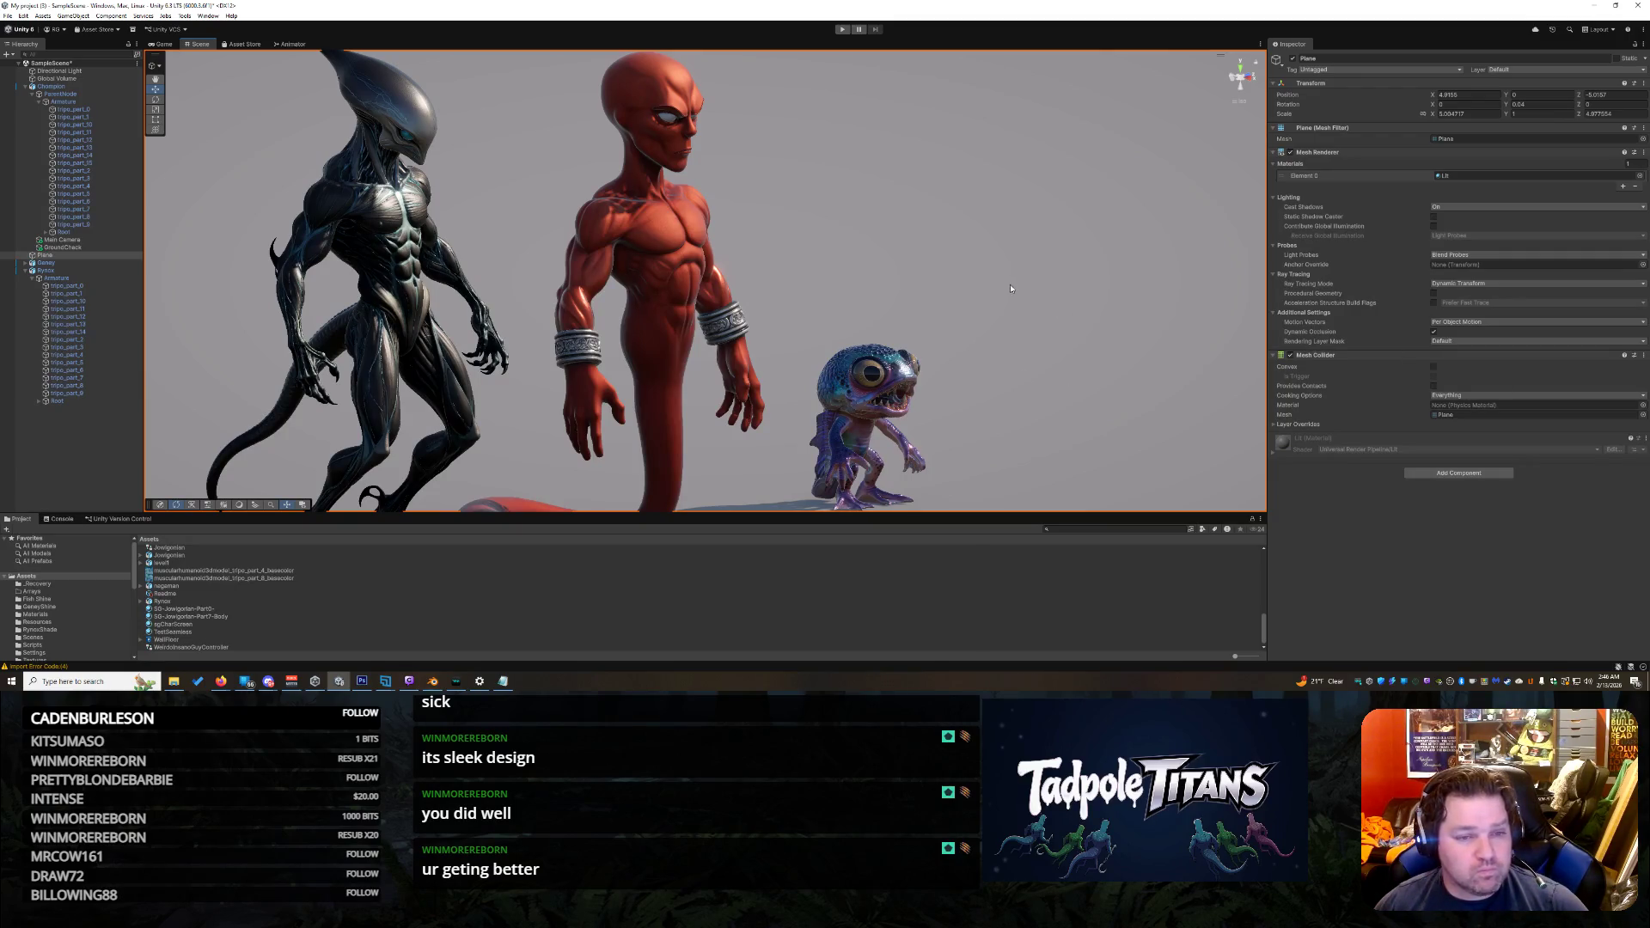
mouse_move(1048, 312)
left_mouse_down()
mouse_move(903, 291)
mouse_move(920, 294)
left_mouse_up()
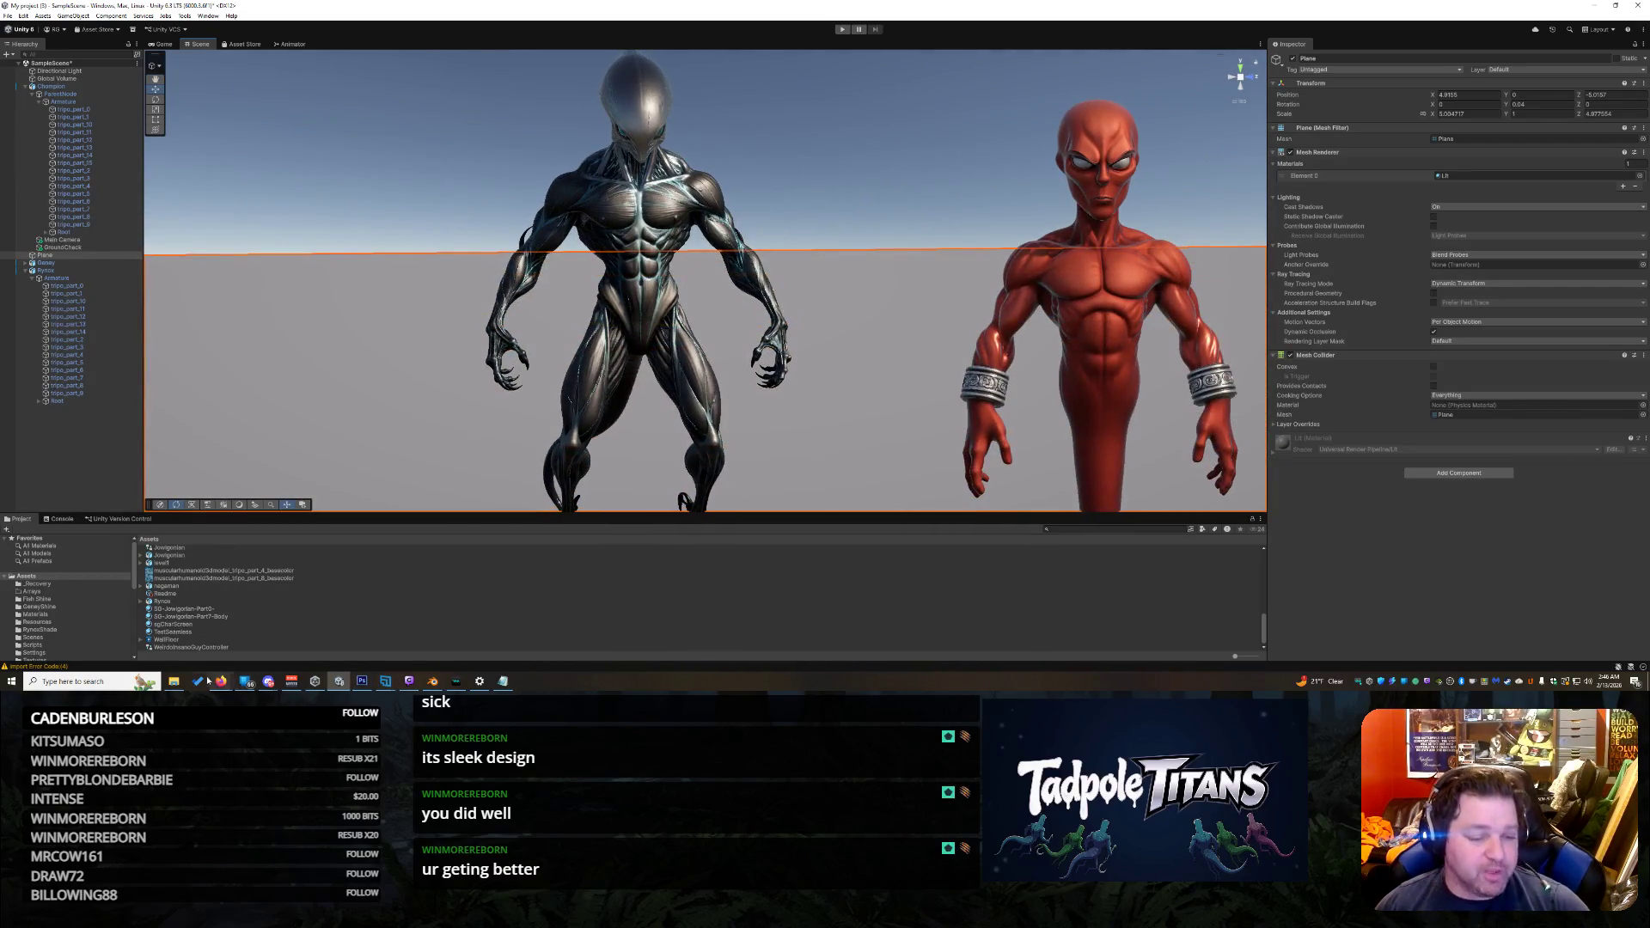
left_click(176, 683)
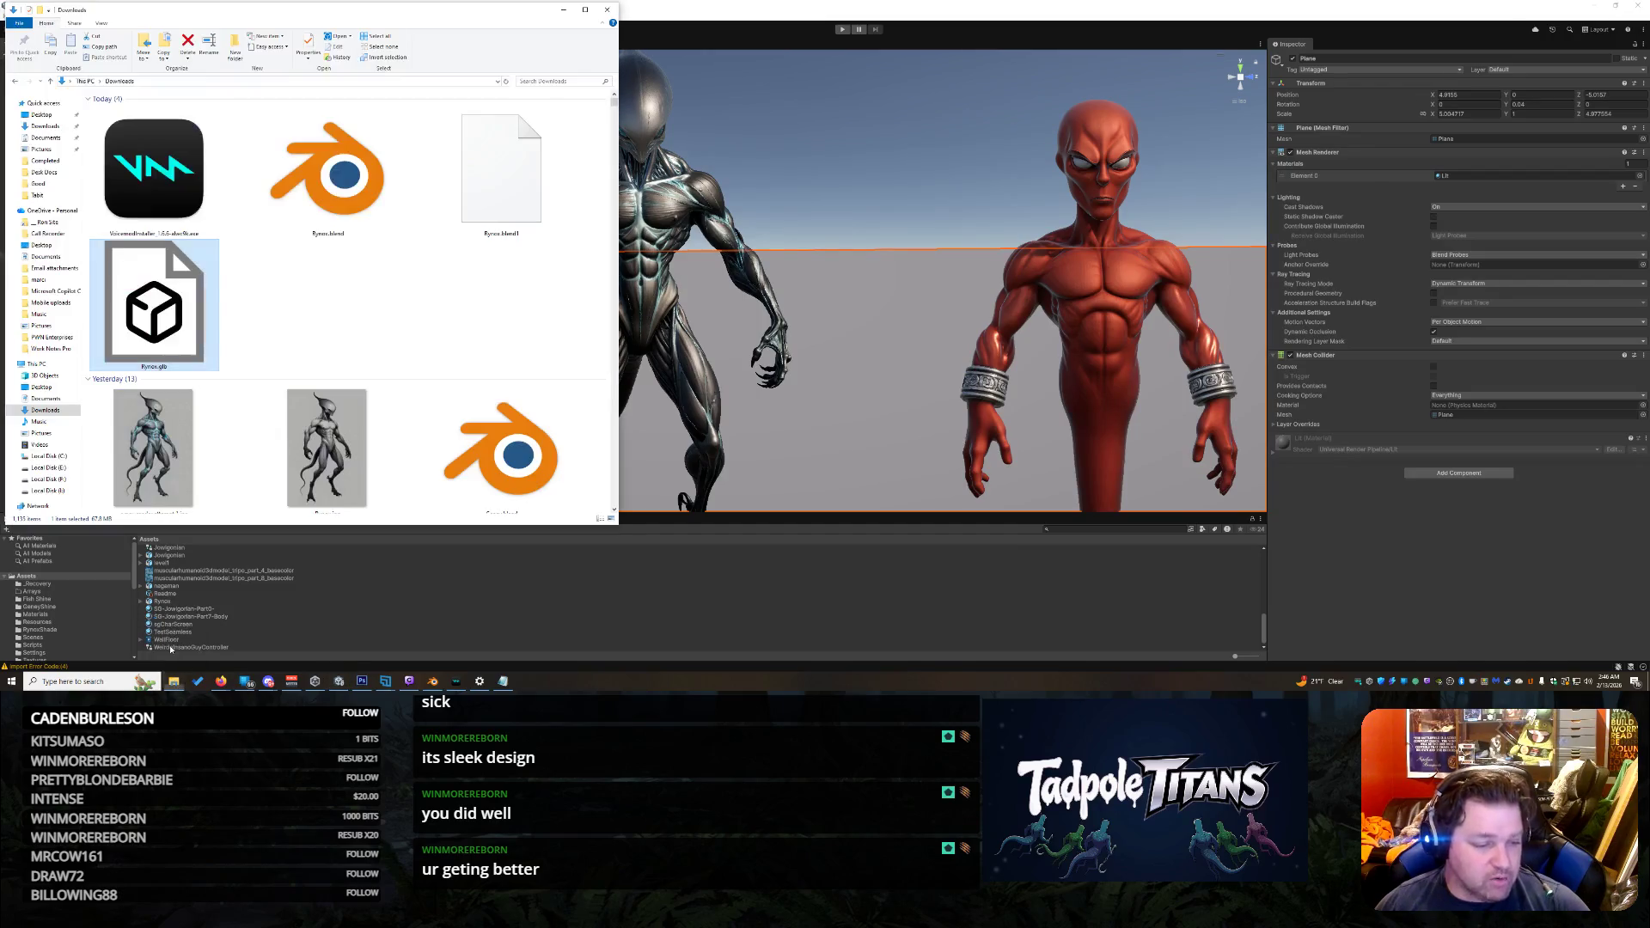
Step: Open one of the red serpent alien render images from the Downloads folder
scroll(451, 243, "up", 10)
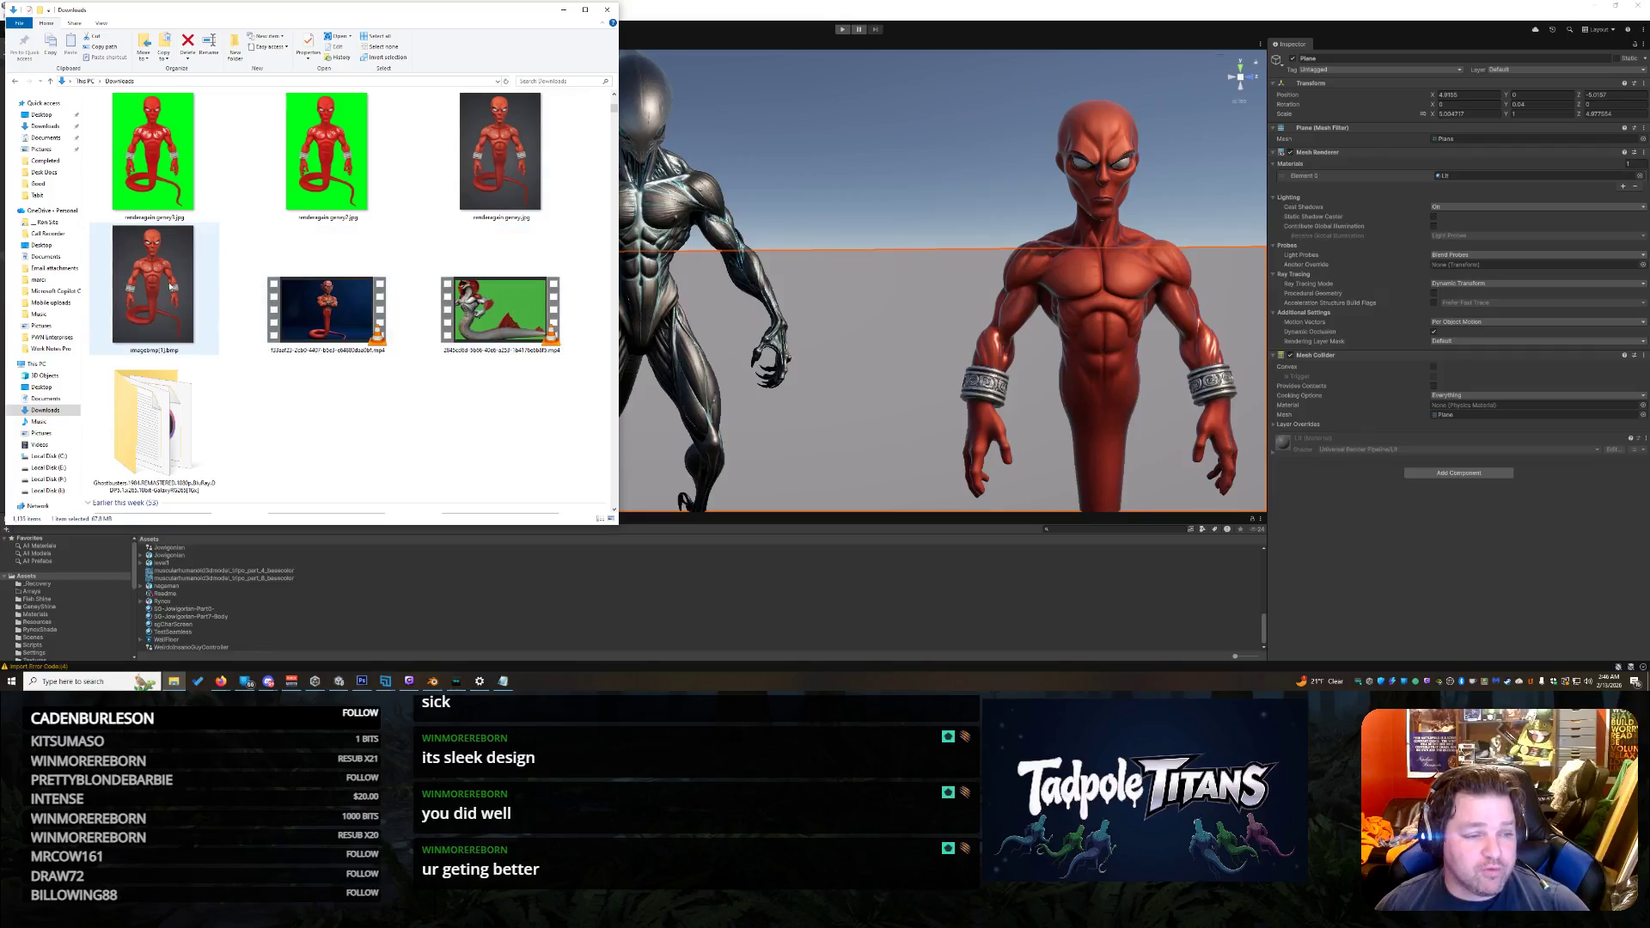
left_click(563, 10)
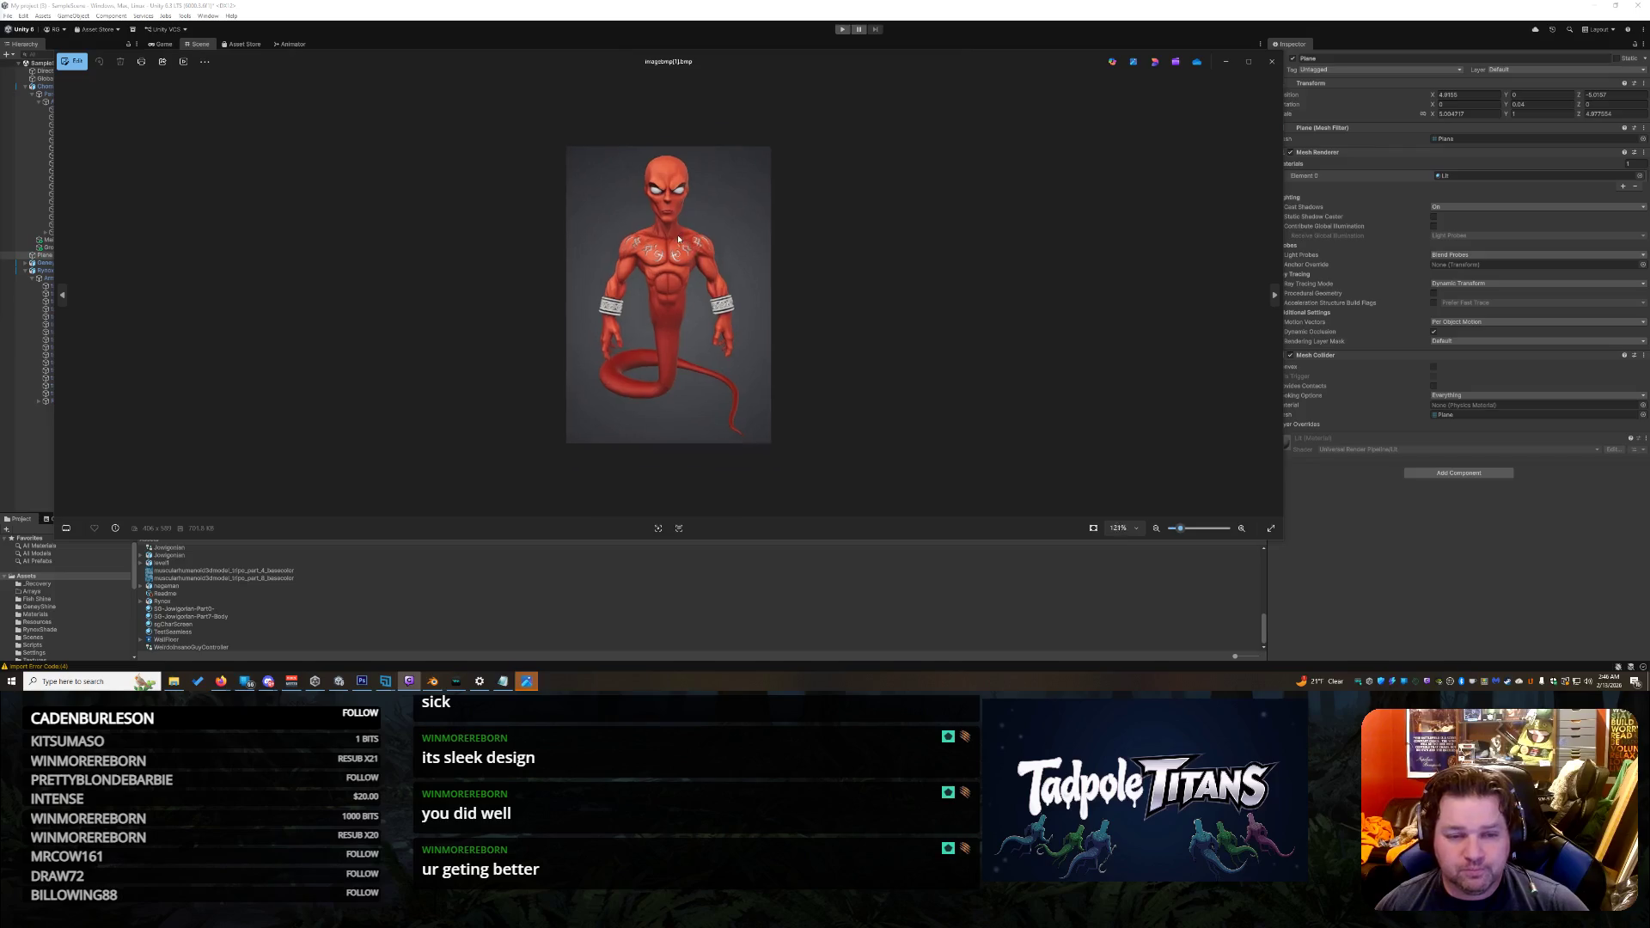
Step: Zoom into the red alien render, narrow the Photos window beside Unity, then close it
scroll(678, 238, "up", 3)
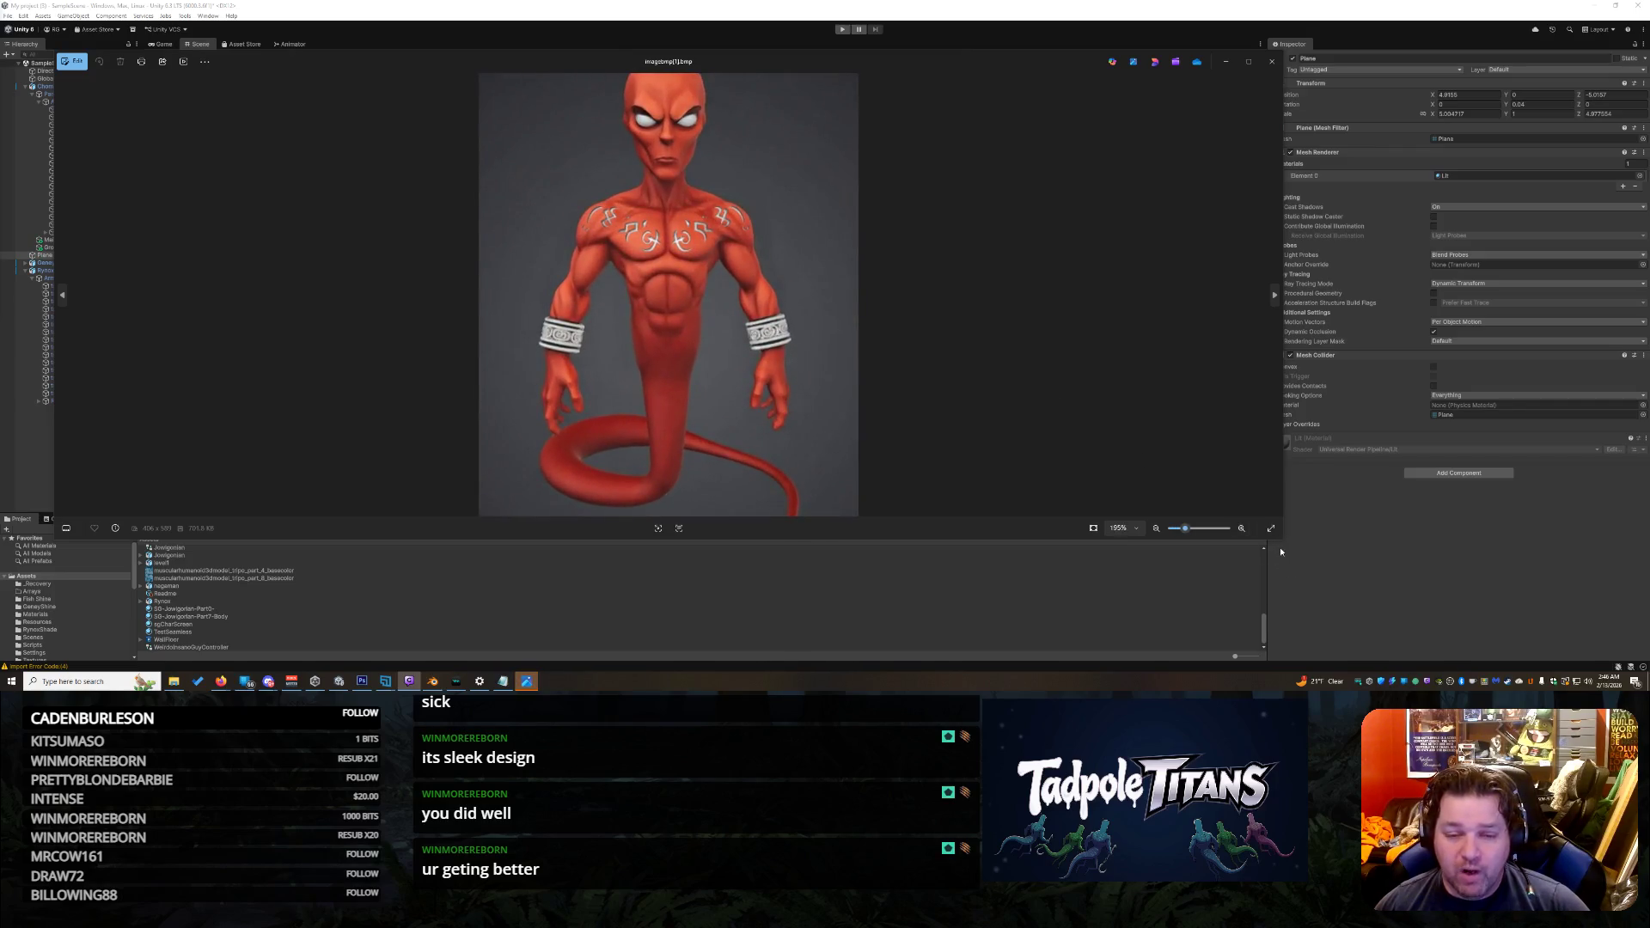
left_click_drag(1281, 551, 519, 611)
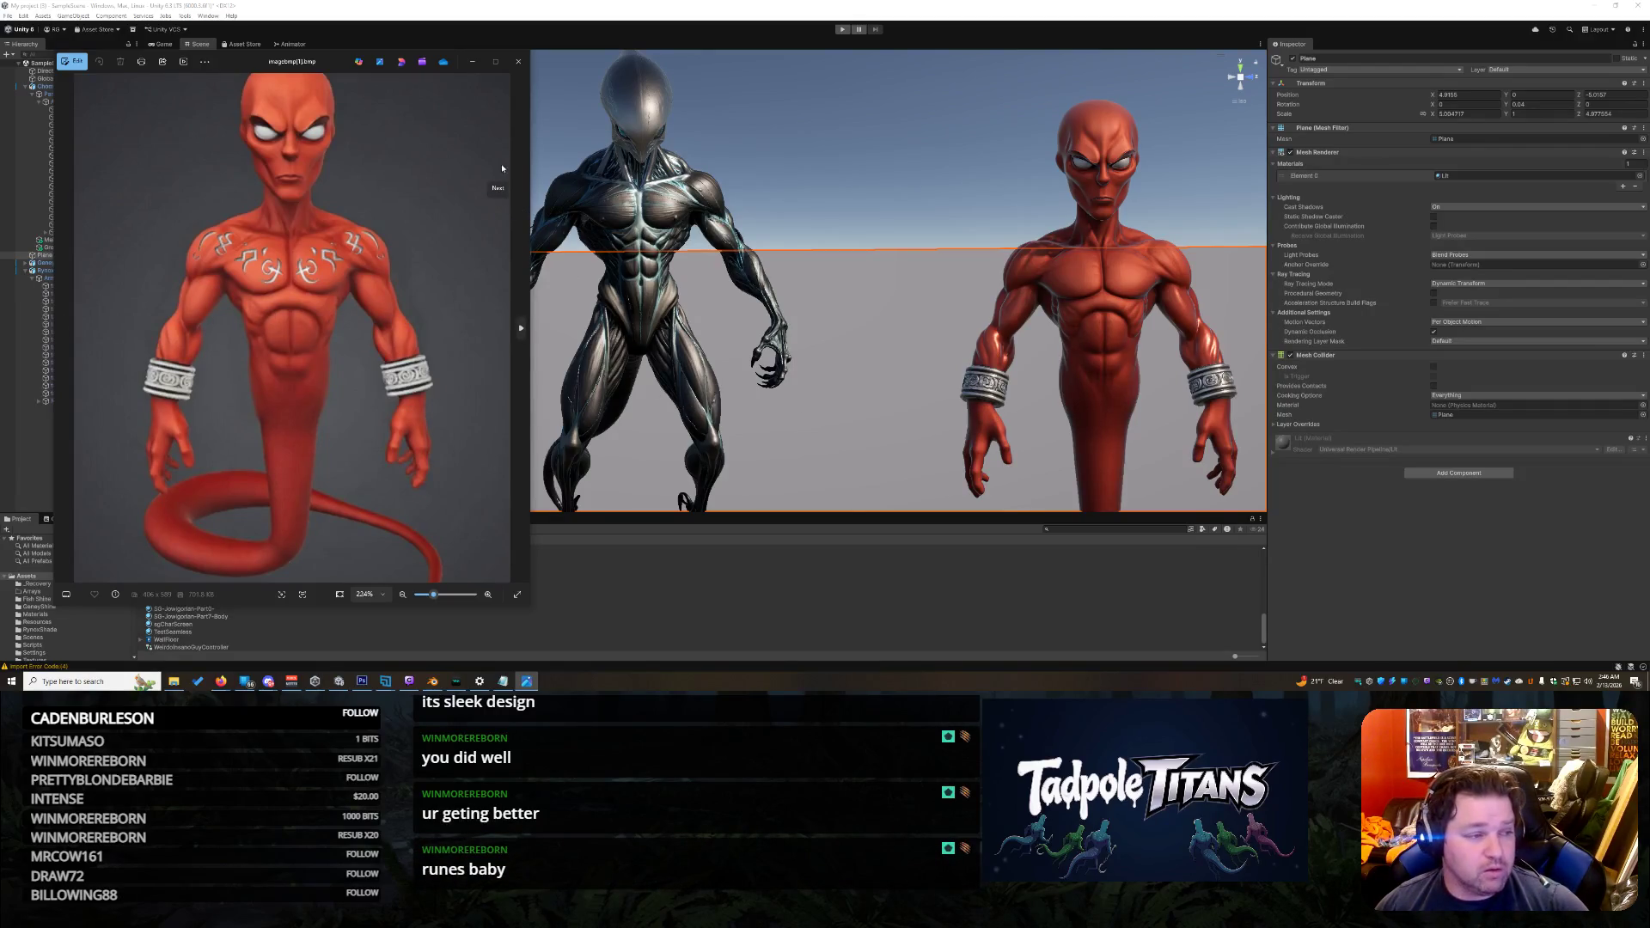
left_click(516, 66)
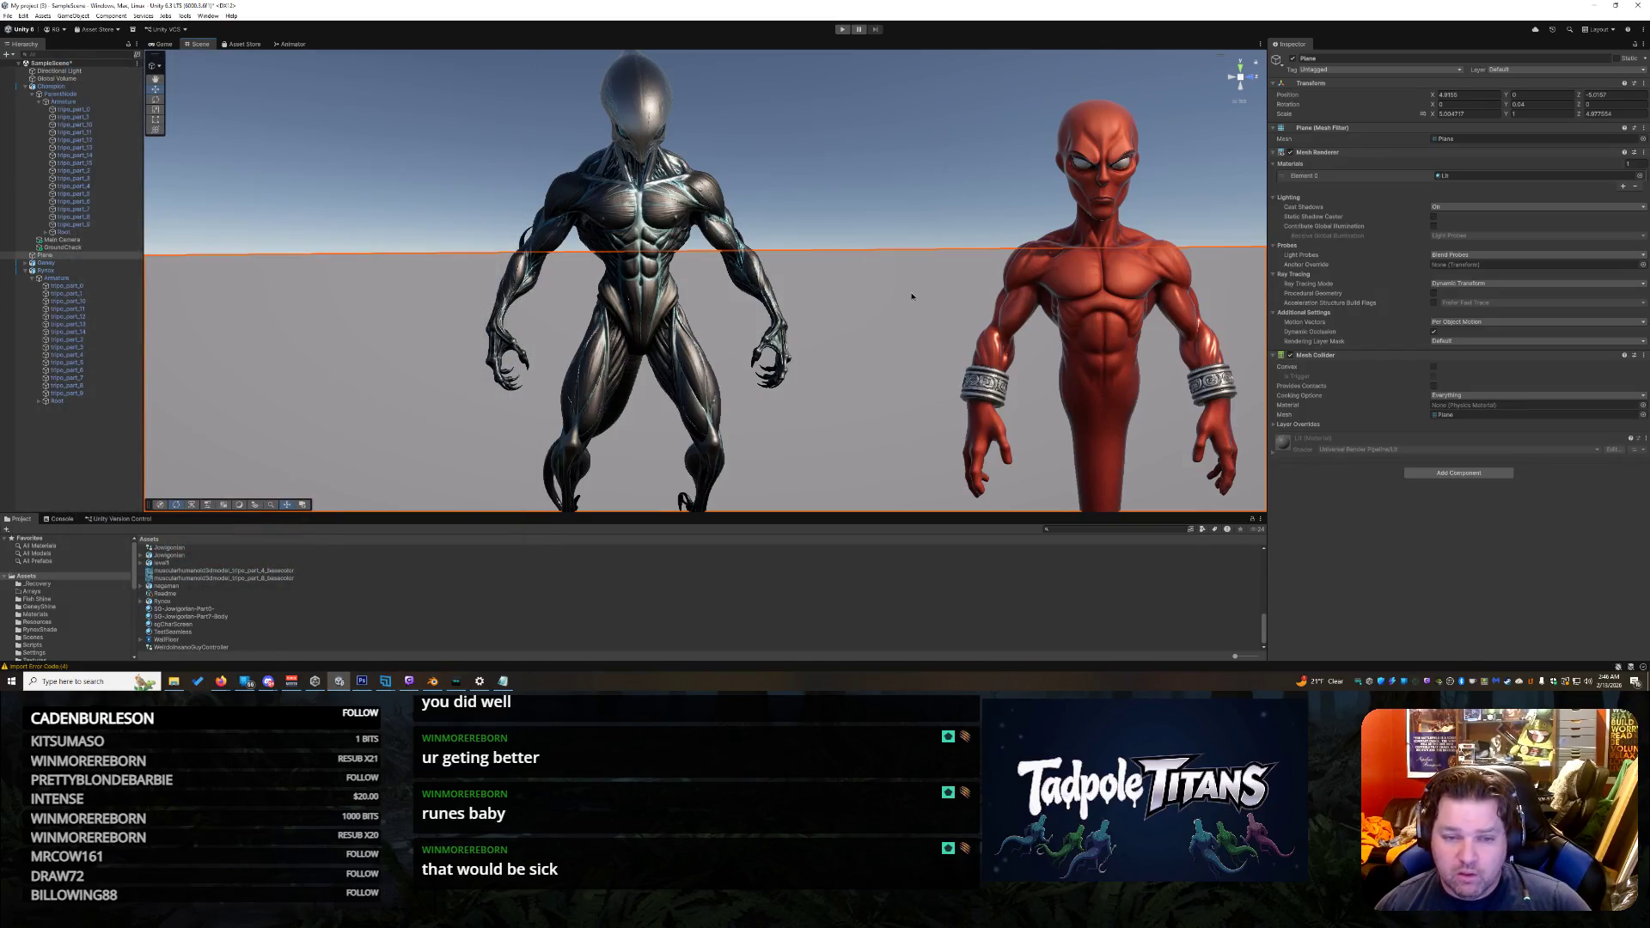
Step: Orbit to a high angle showing all three aliens and shadows, then bring up Grok Imagine
mouse_move(916, 298)
left_mouse_down()
mouse_move(957, 315)
mouse_move(971, 300)
mouse_move(952, 317)
mouse_move(787, 262)
mouse_move(1084, 313)
mouse_move(1088, 383)
left_mouse_up()
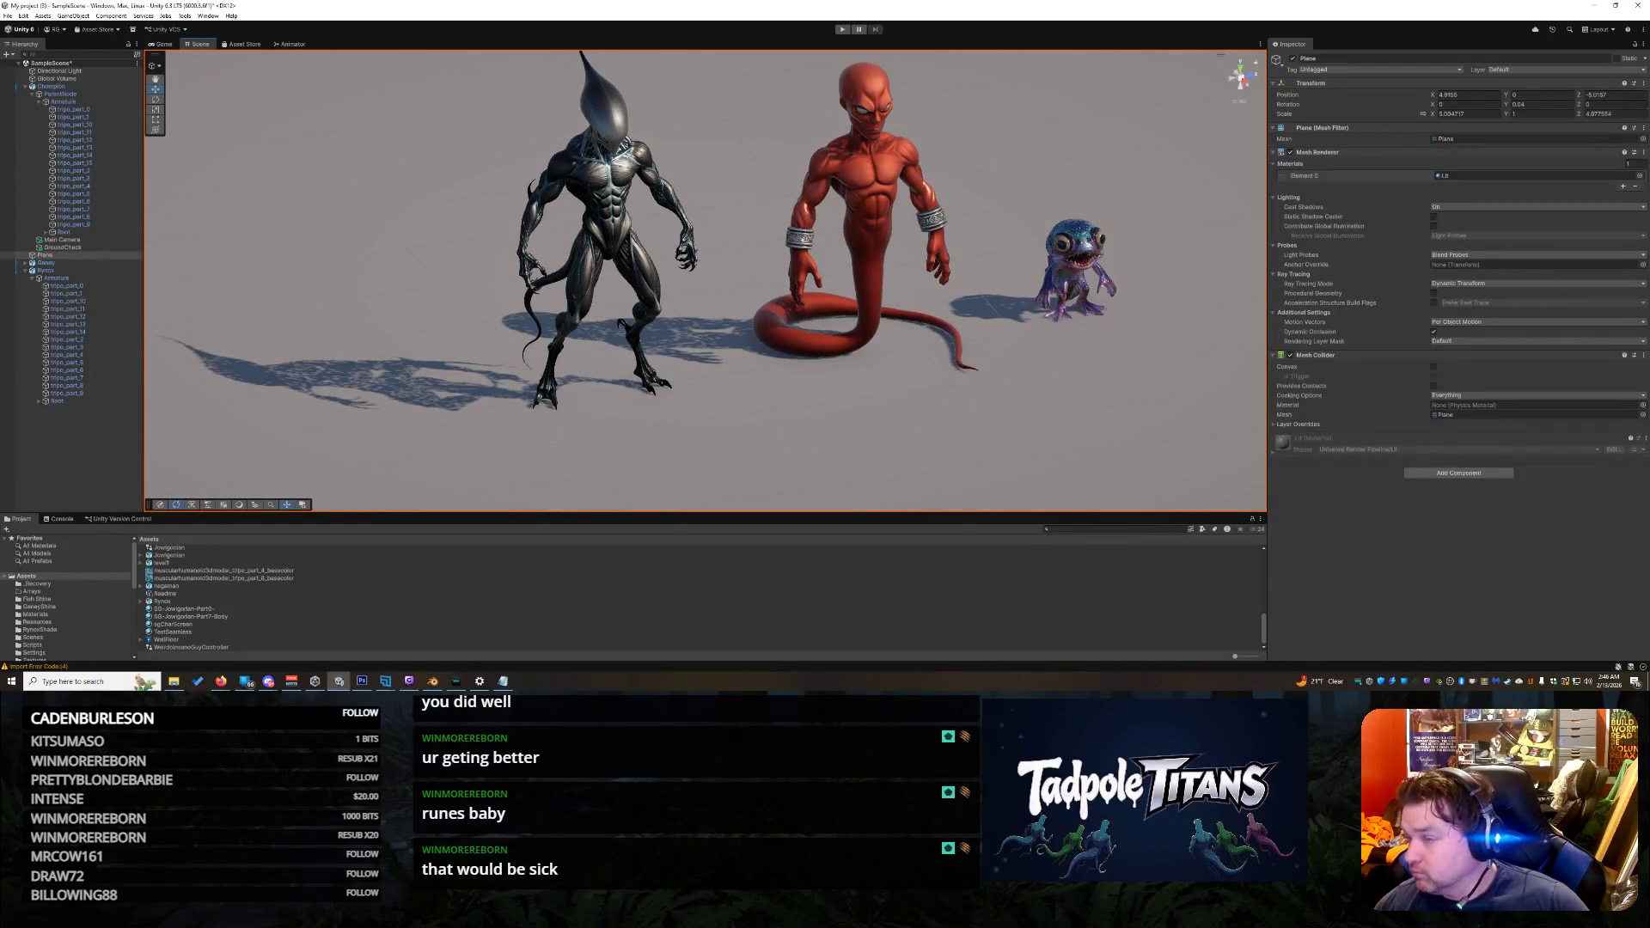
key("alt+Tab")
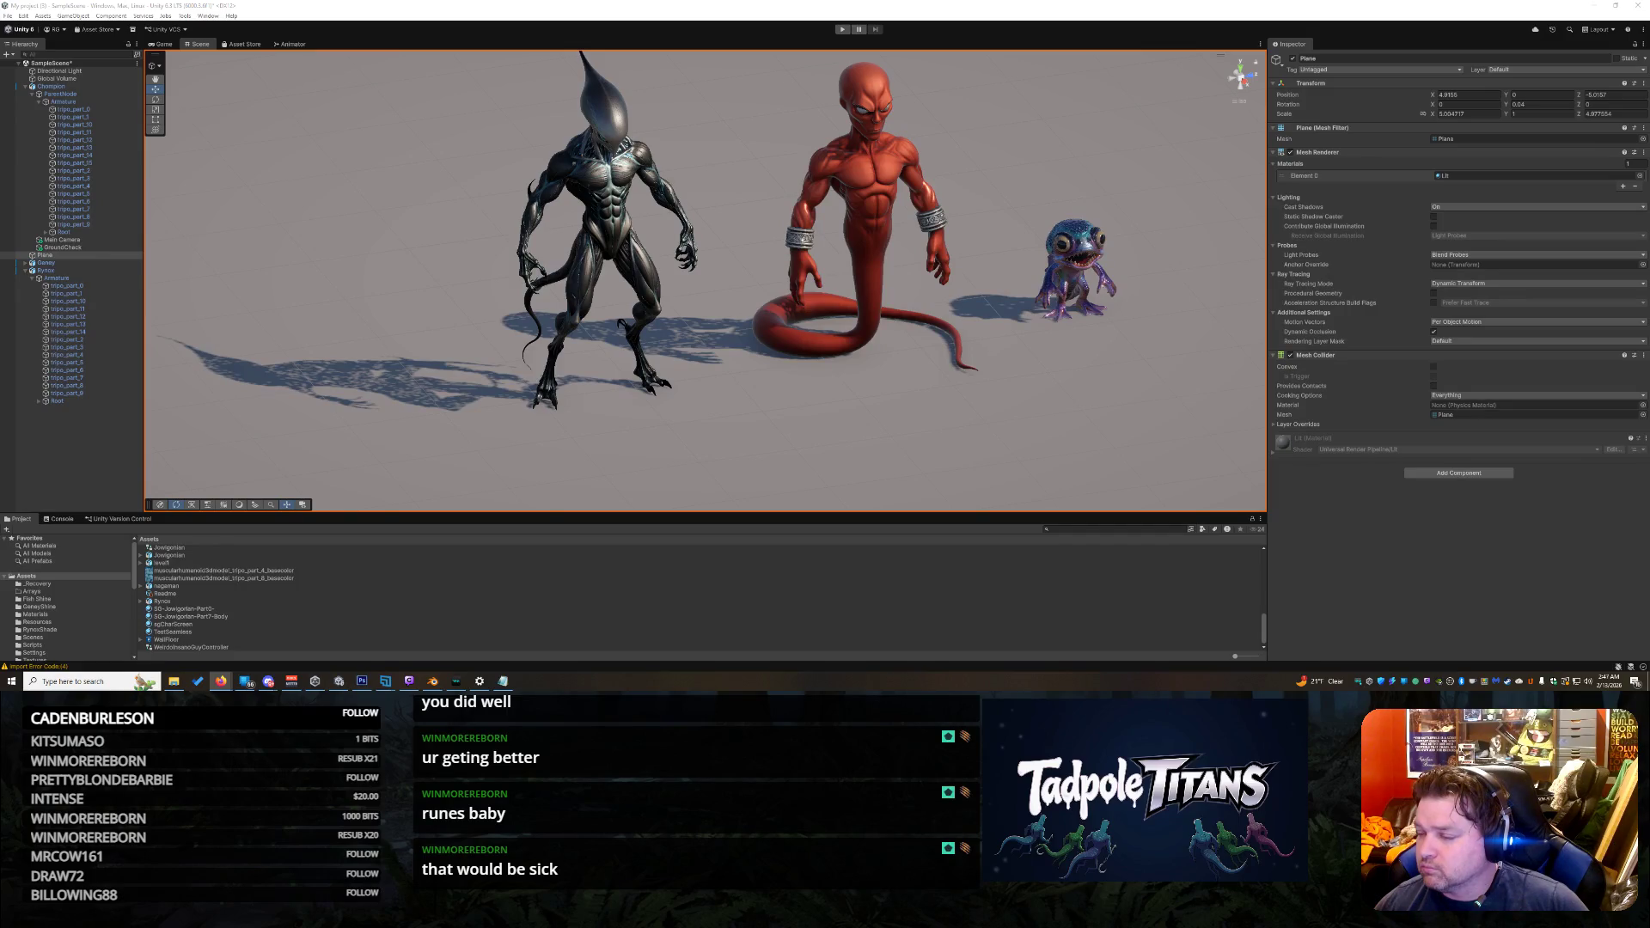
key("alt+Tab")
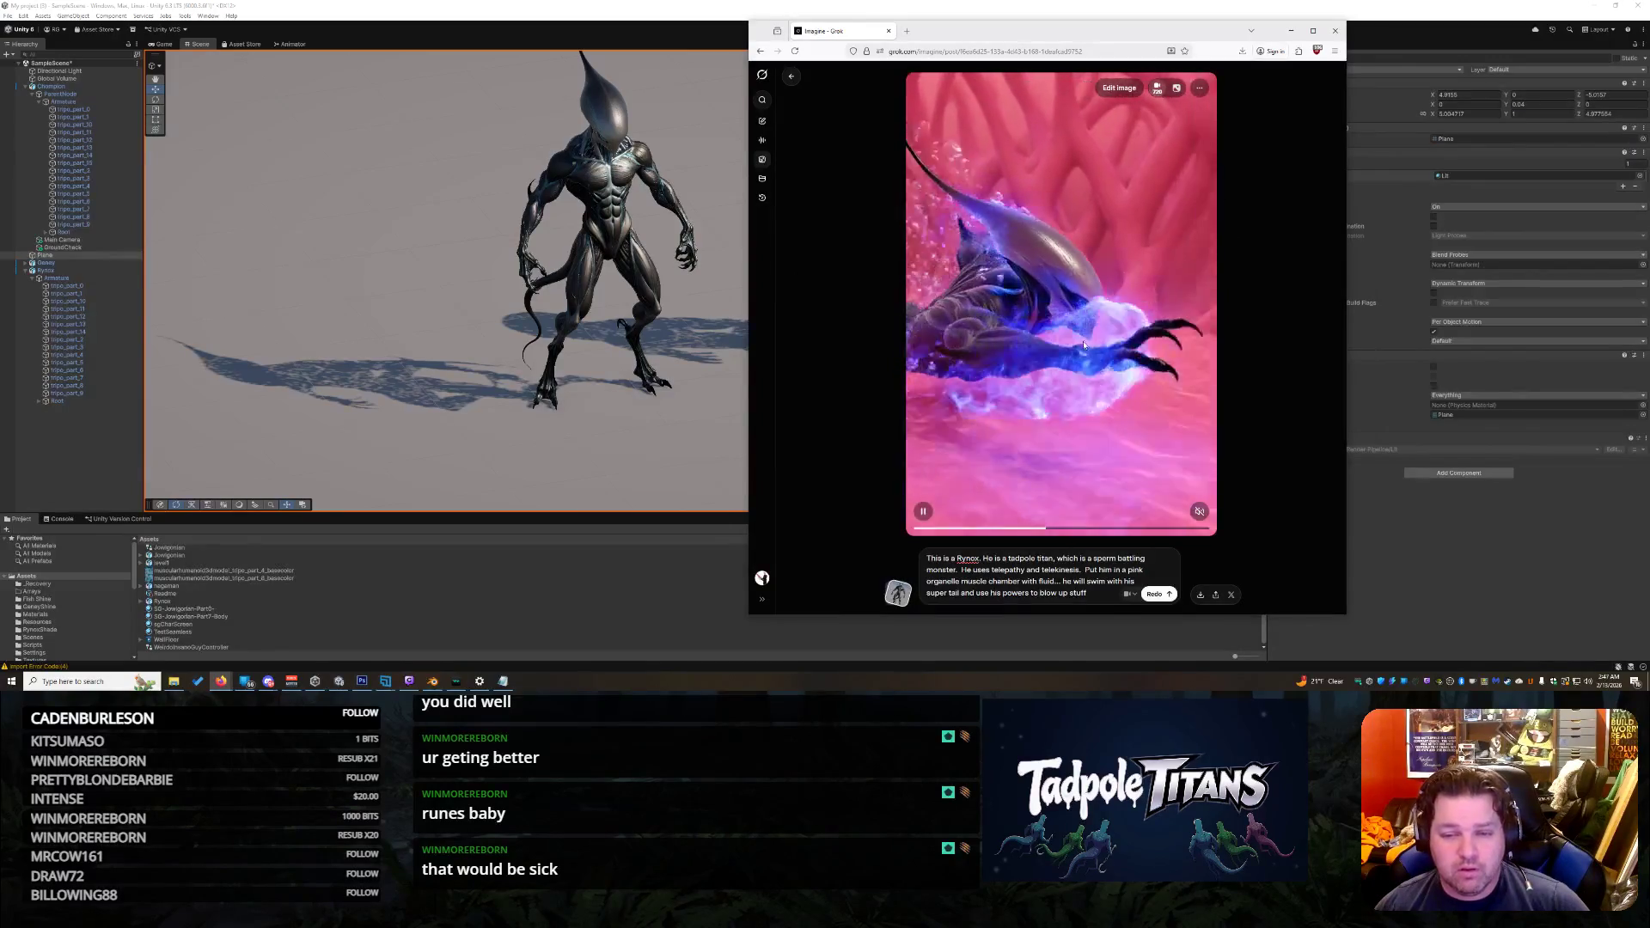
Step: Pause the black alien's Grok Imagine video and minimise the Firefox window
mouse_move(920, 511)
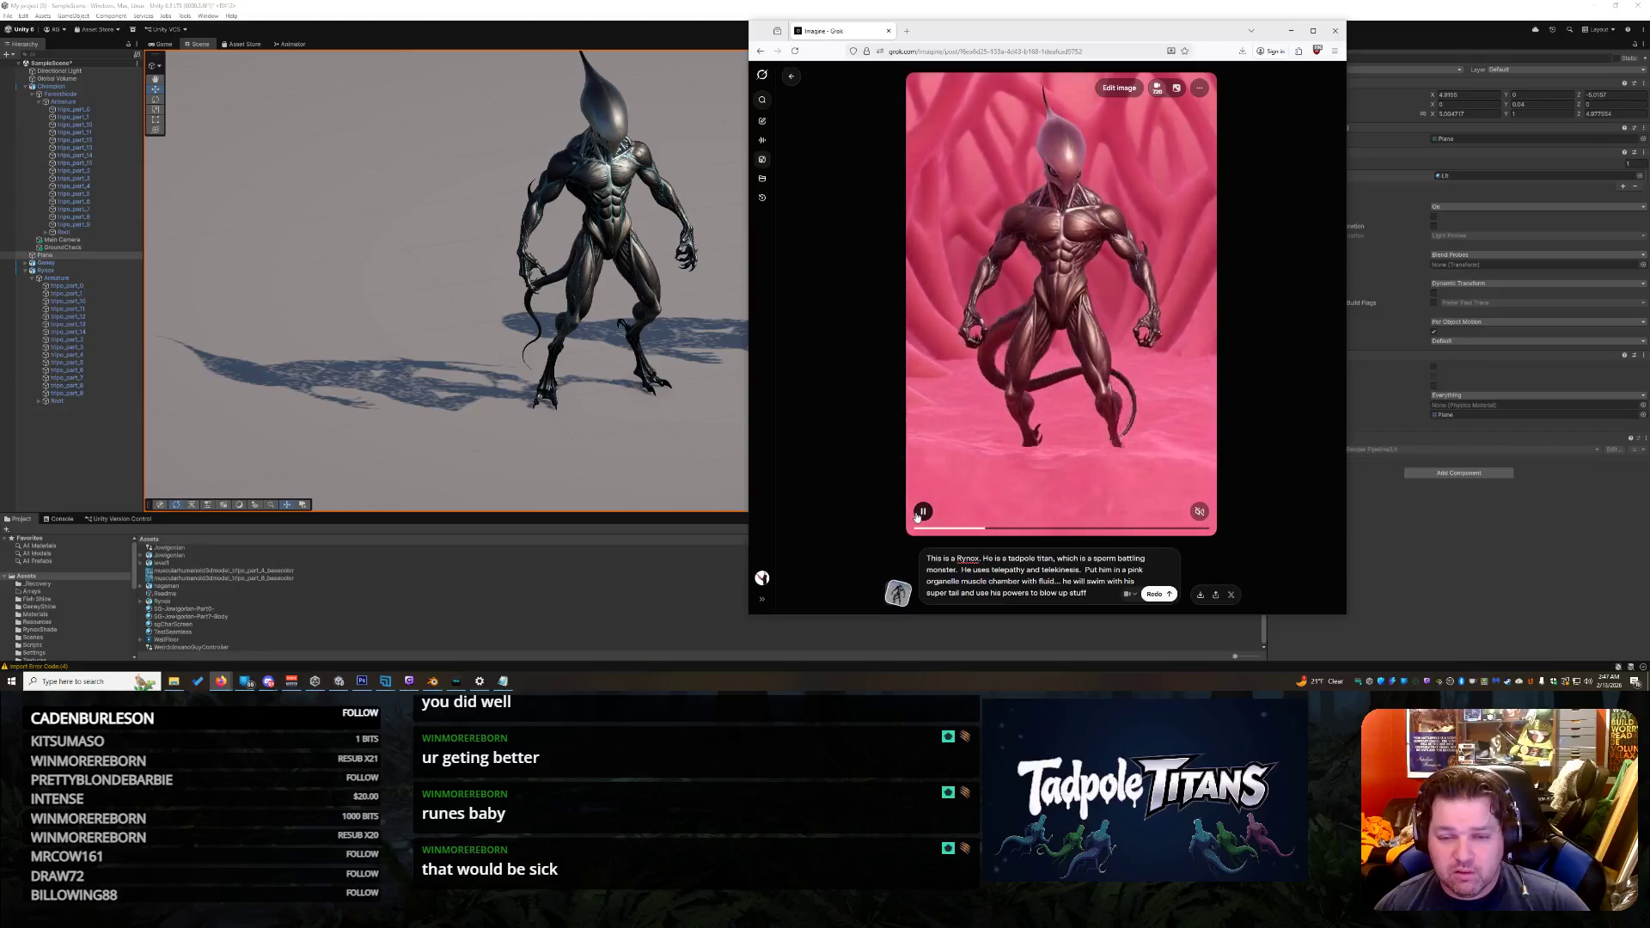
left_click(916, 516)
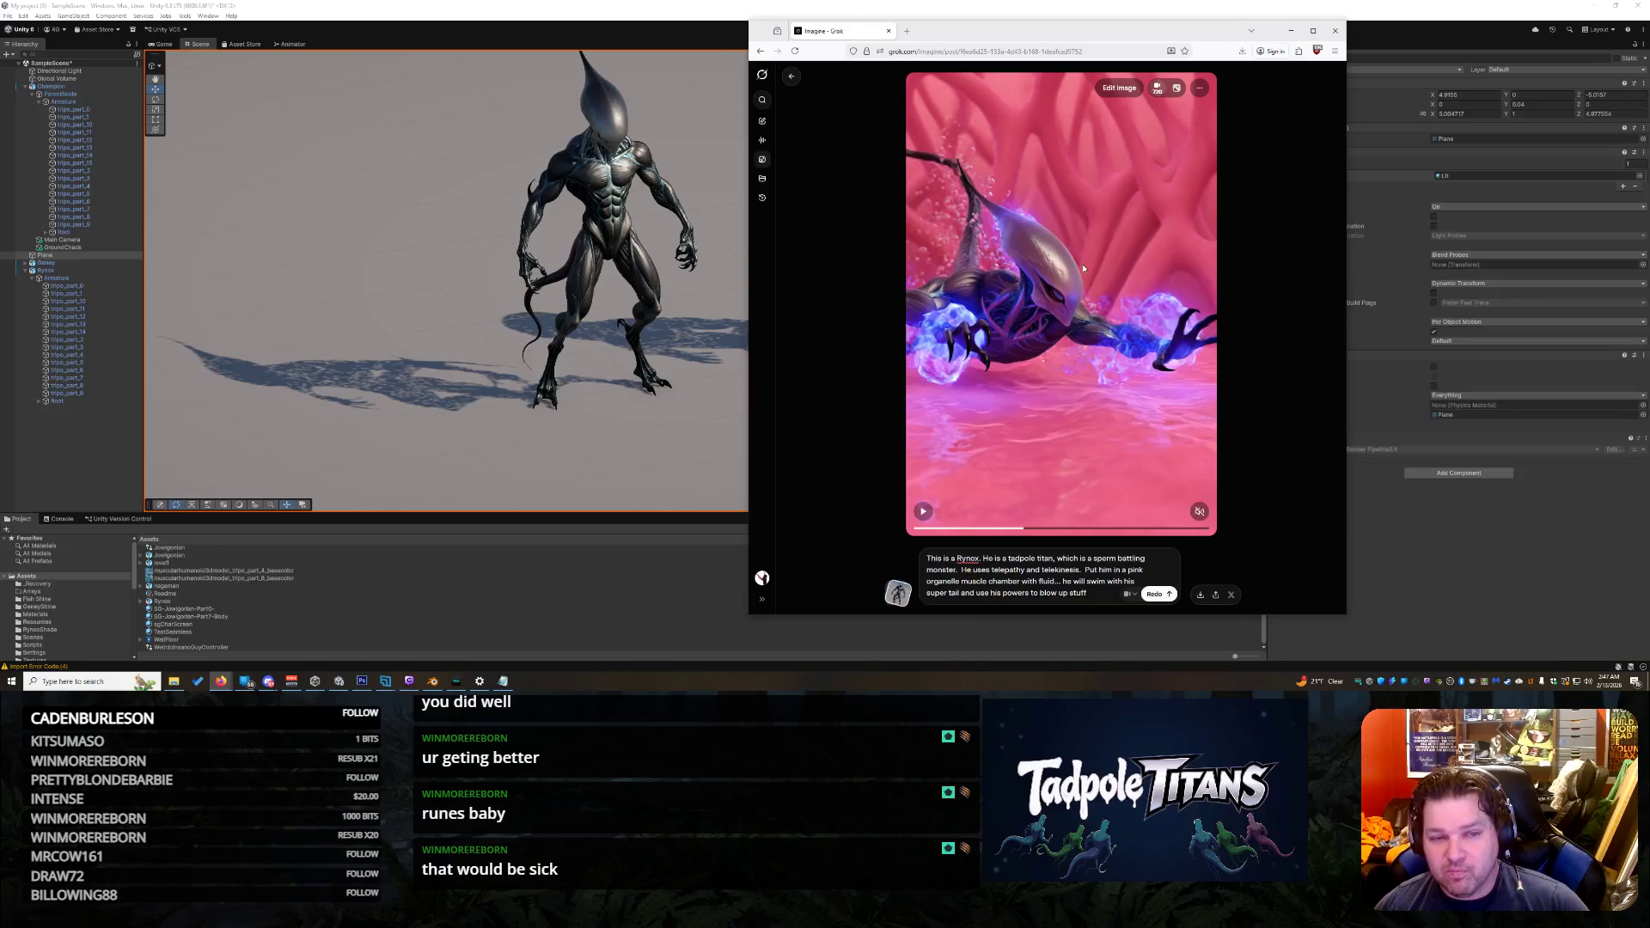
left_click(1291, 30)
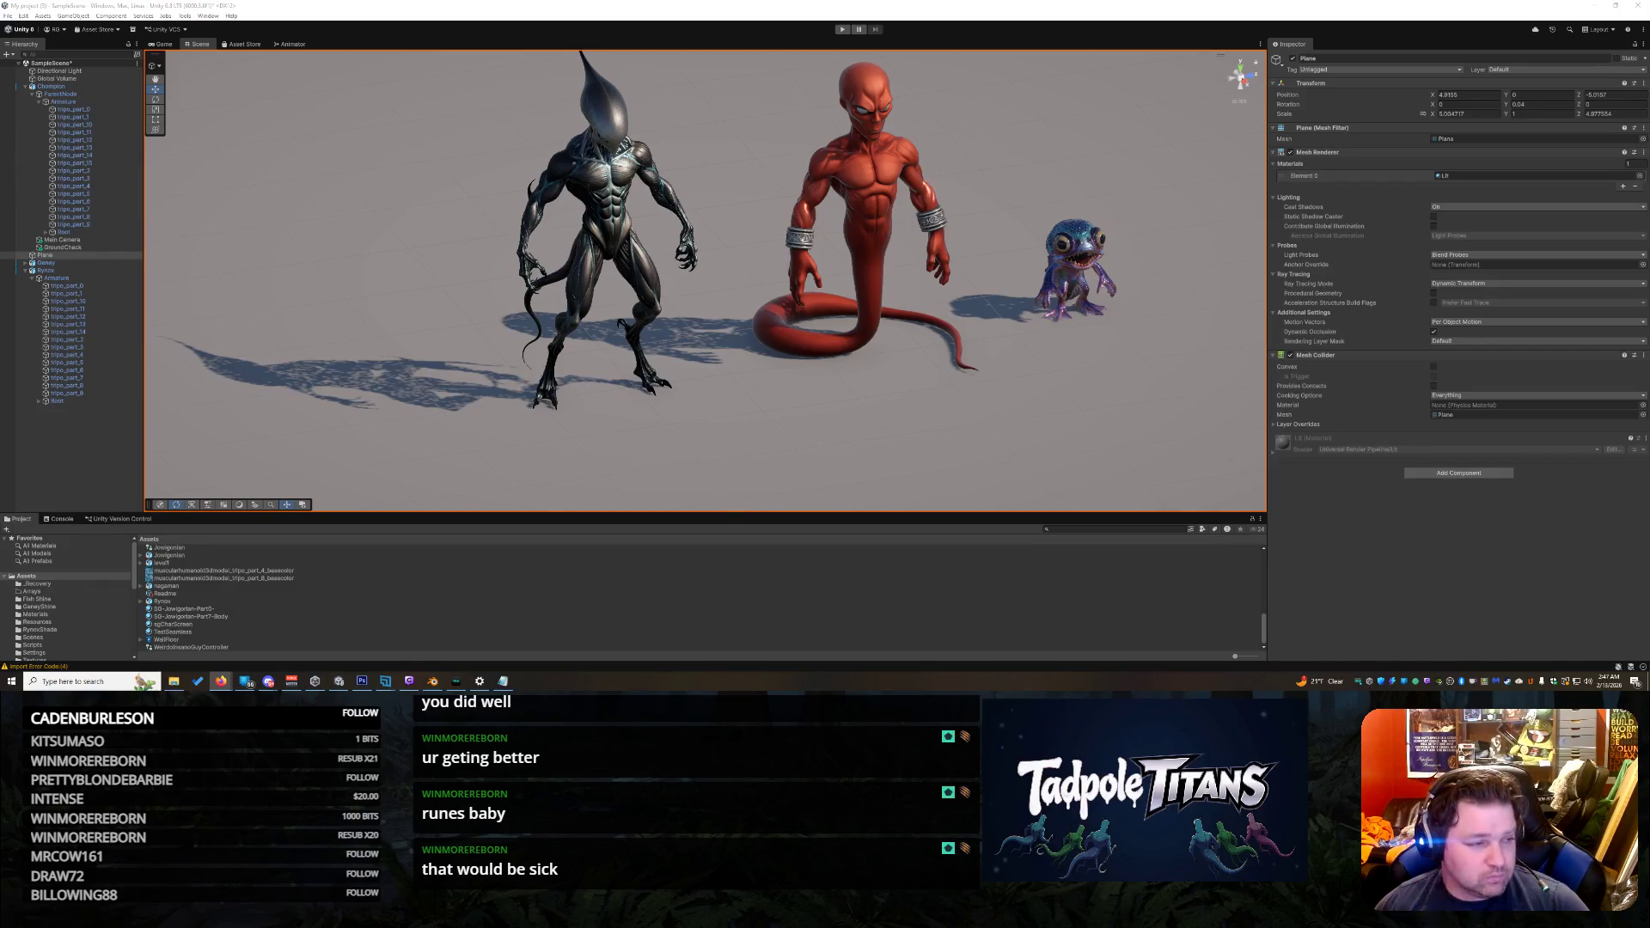
Step: Orbit up, tilt down and zoom until the three aliens fill the Scene view, selecting the ground Plane
left_click_drag(773, 390, 1014, 300)
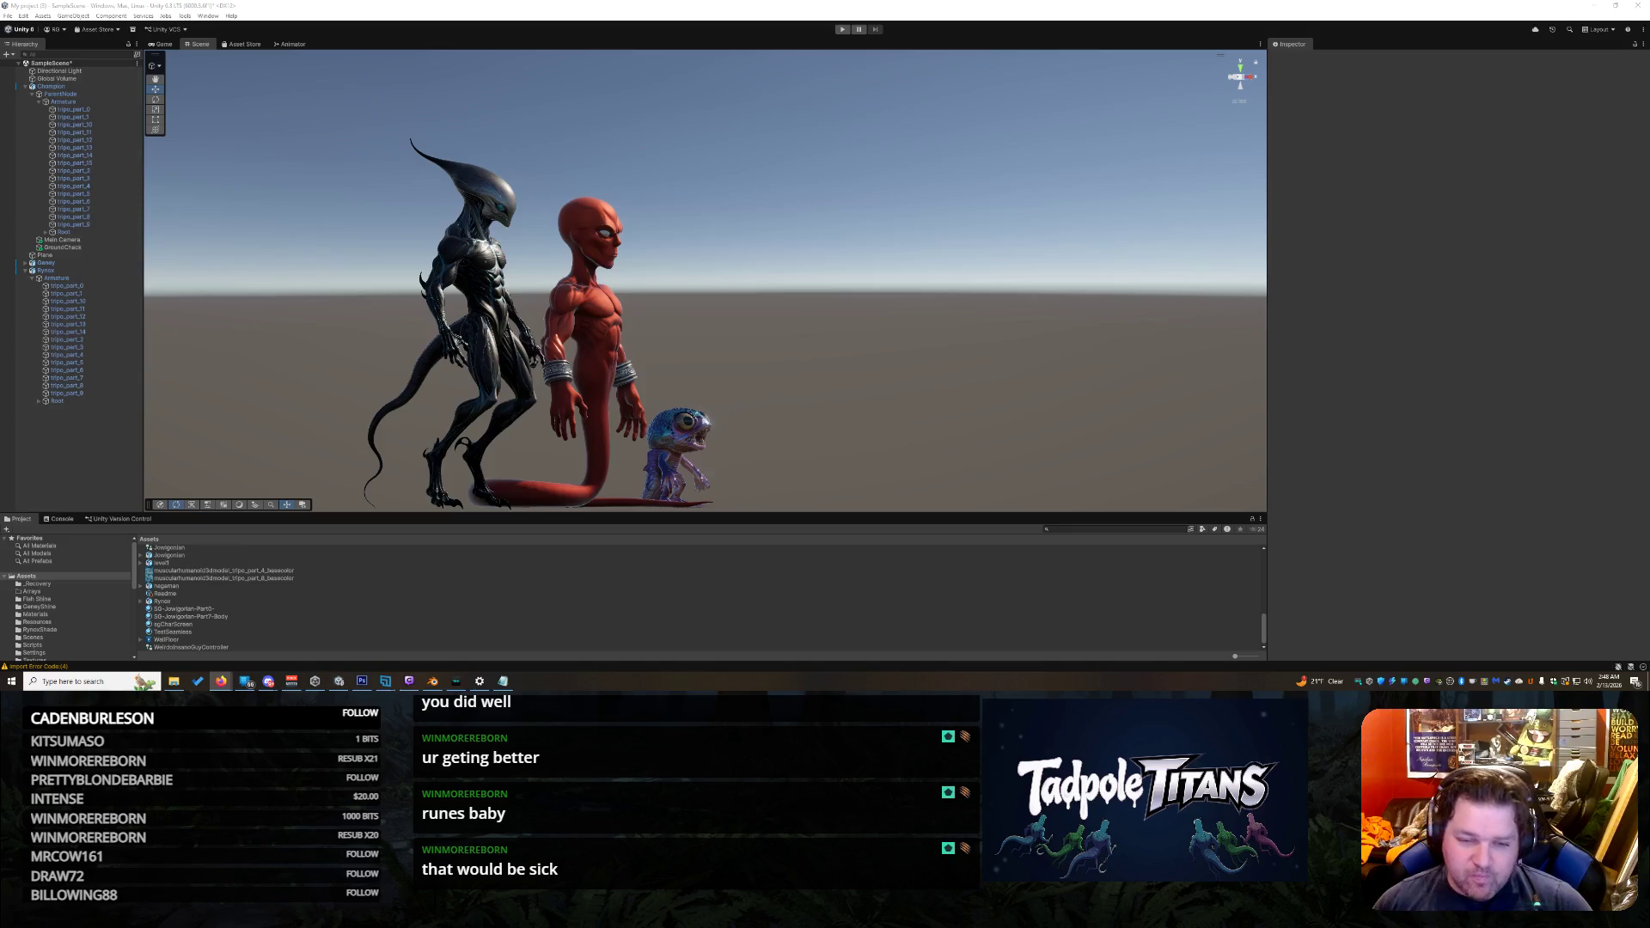
mouse_move(1195, 260)
left_mouse_down()
mouse_move(955, 411)
mouse_move(1027, 394)
mouse_move(994, 388)
left_mouse_up()
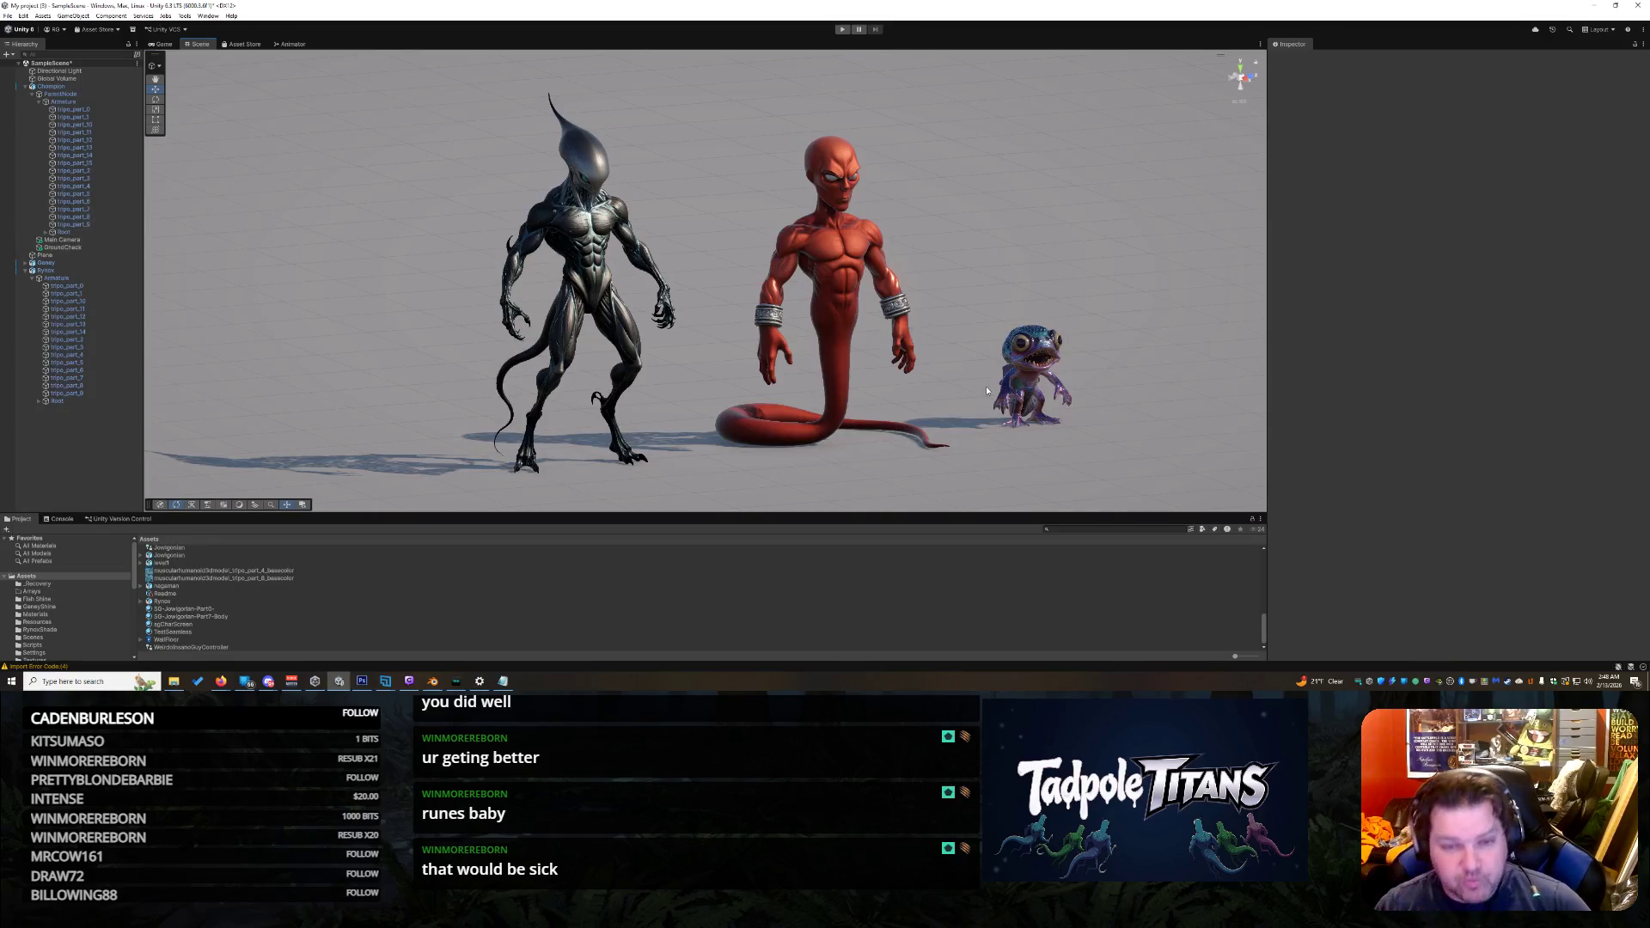
scroll(1171, 380, "down", 6)
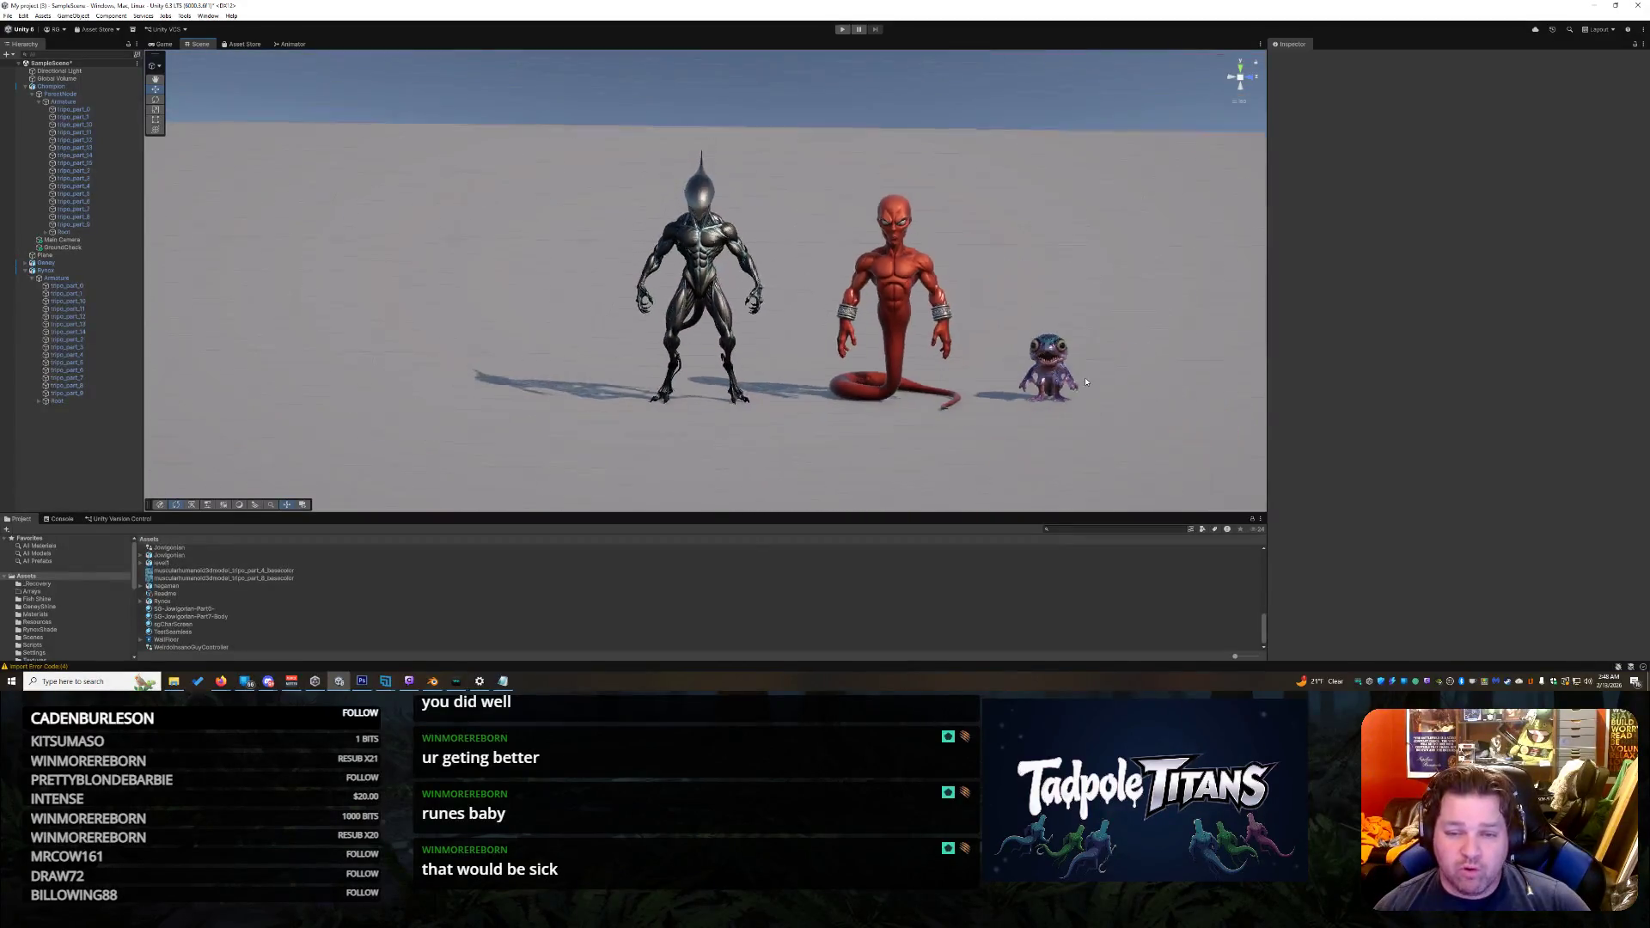
left_click_drag(1080, 269, 1126, 317)
scroll(1143, 311, "up", 8)
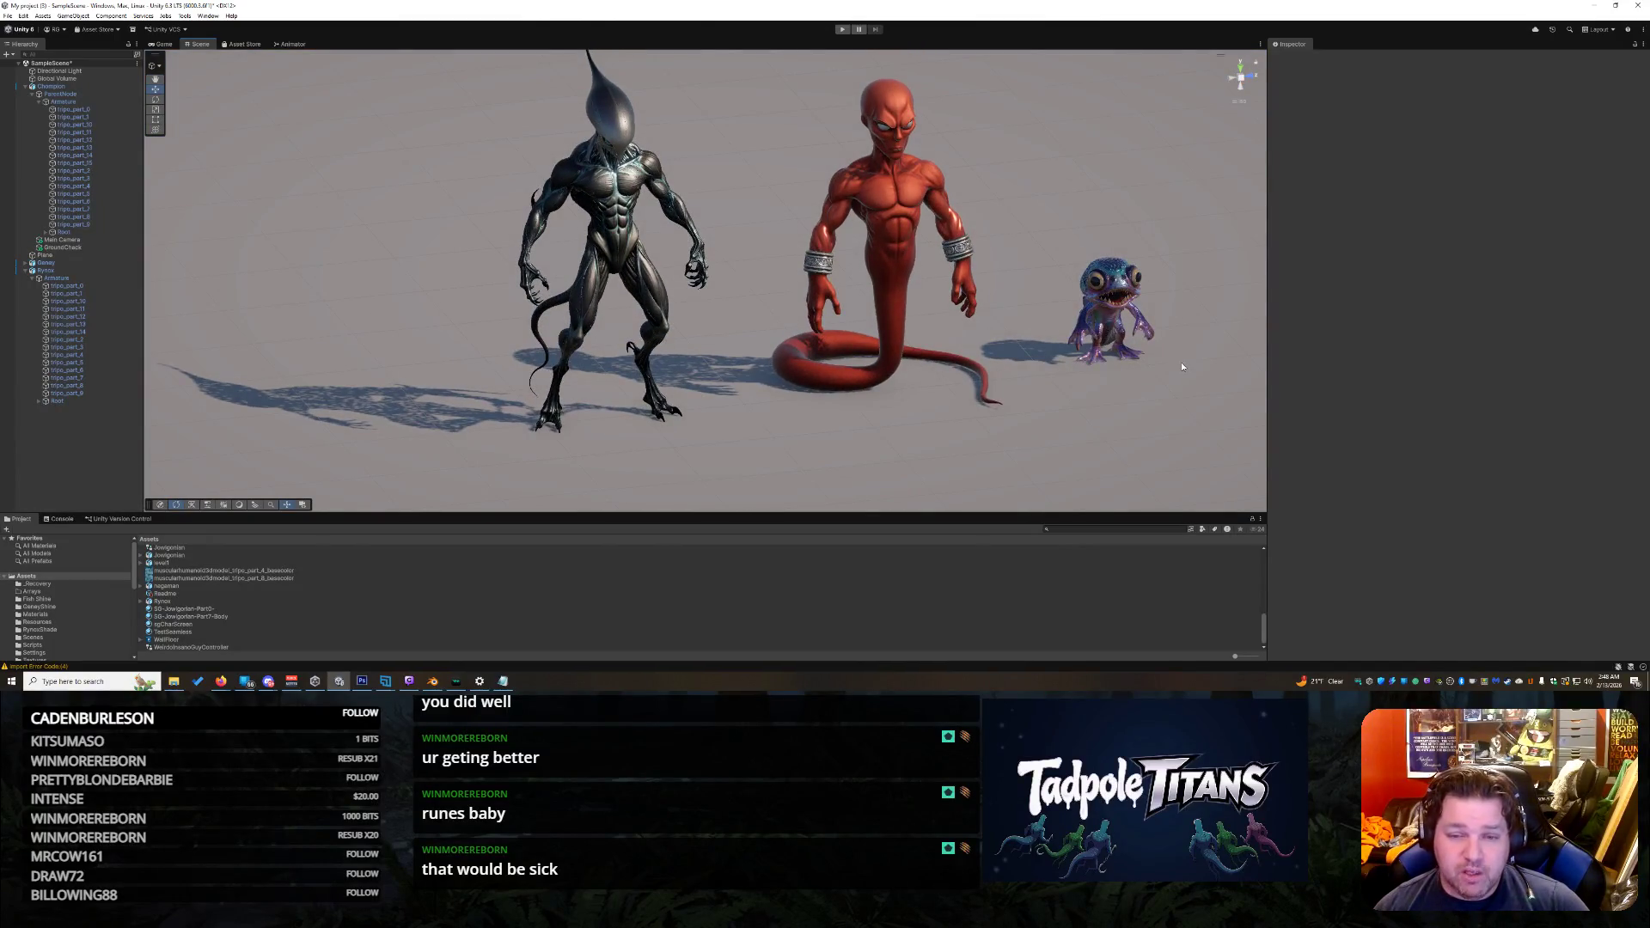
left_click(451, 451)
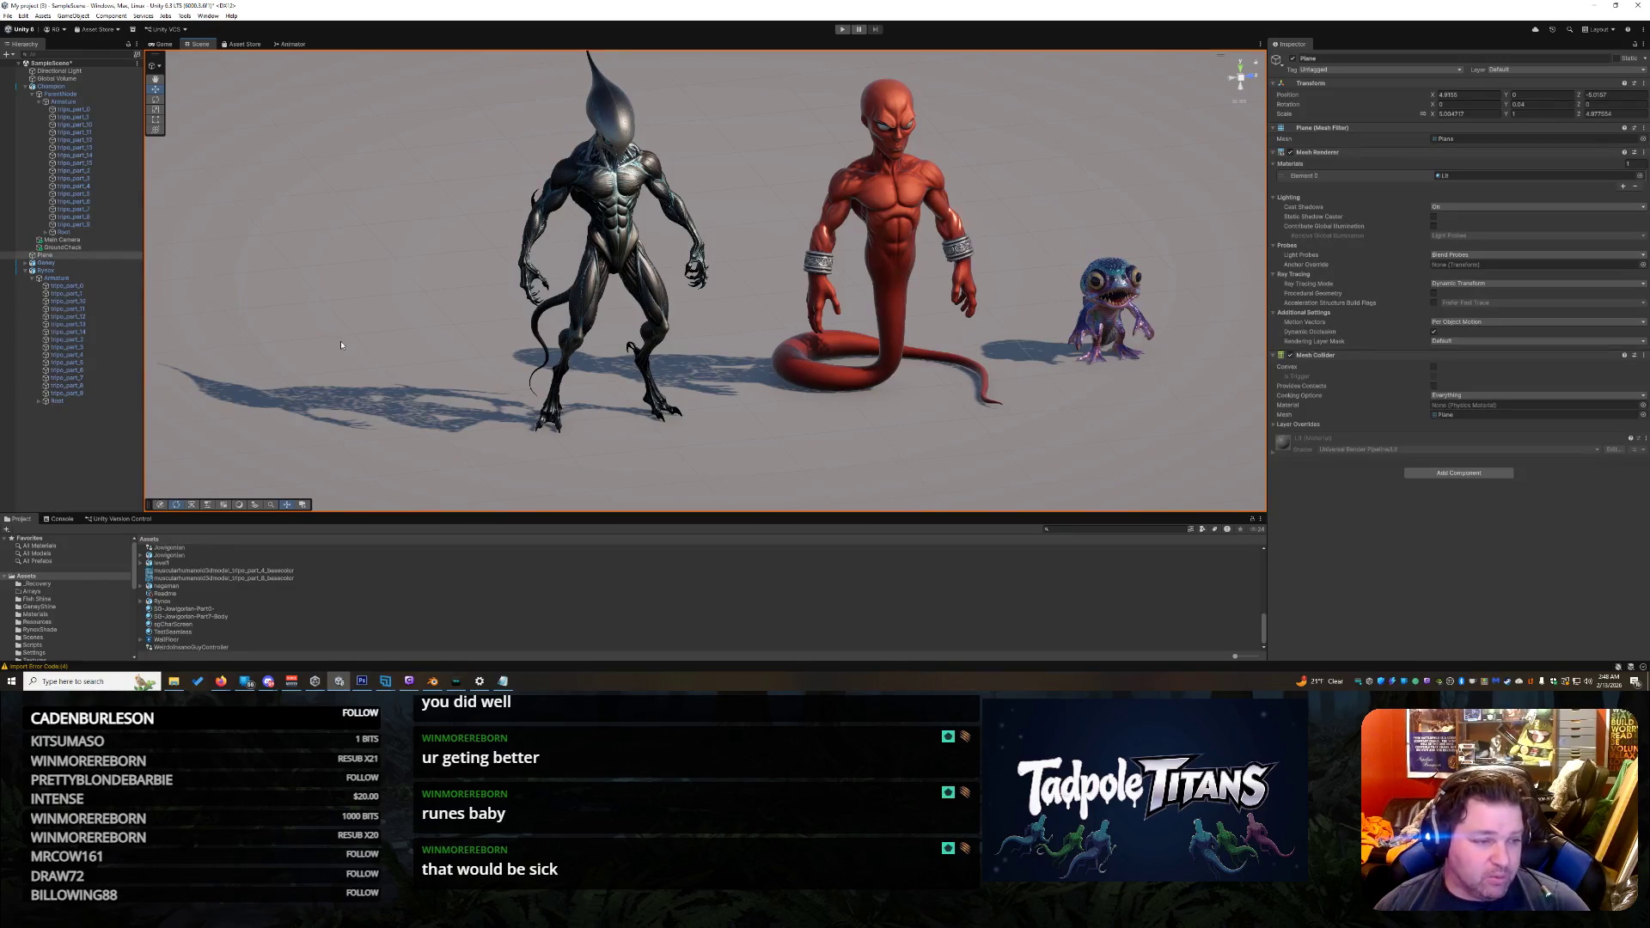
Step: Collapse Rynox and Champion in the Hierarchy and drag Plane out of Champion below Rynox
left_click(24, 272)
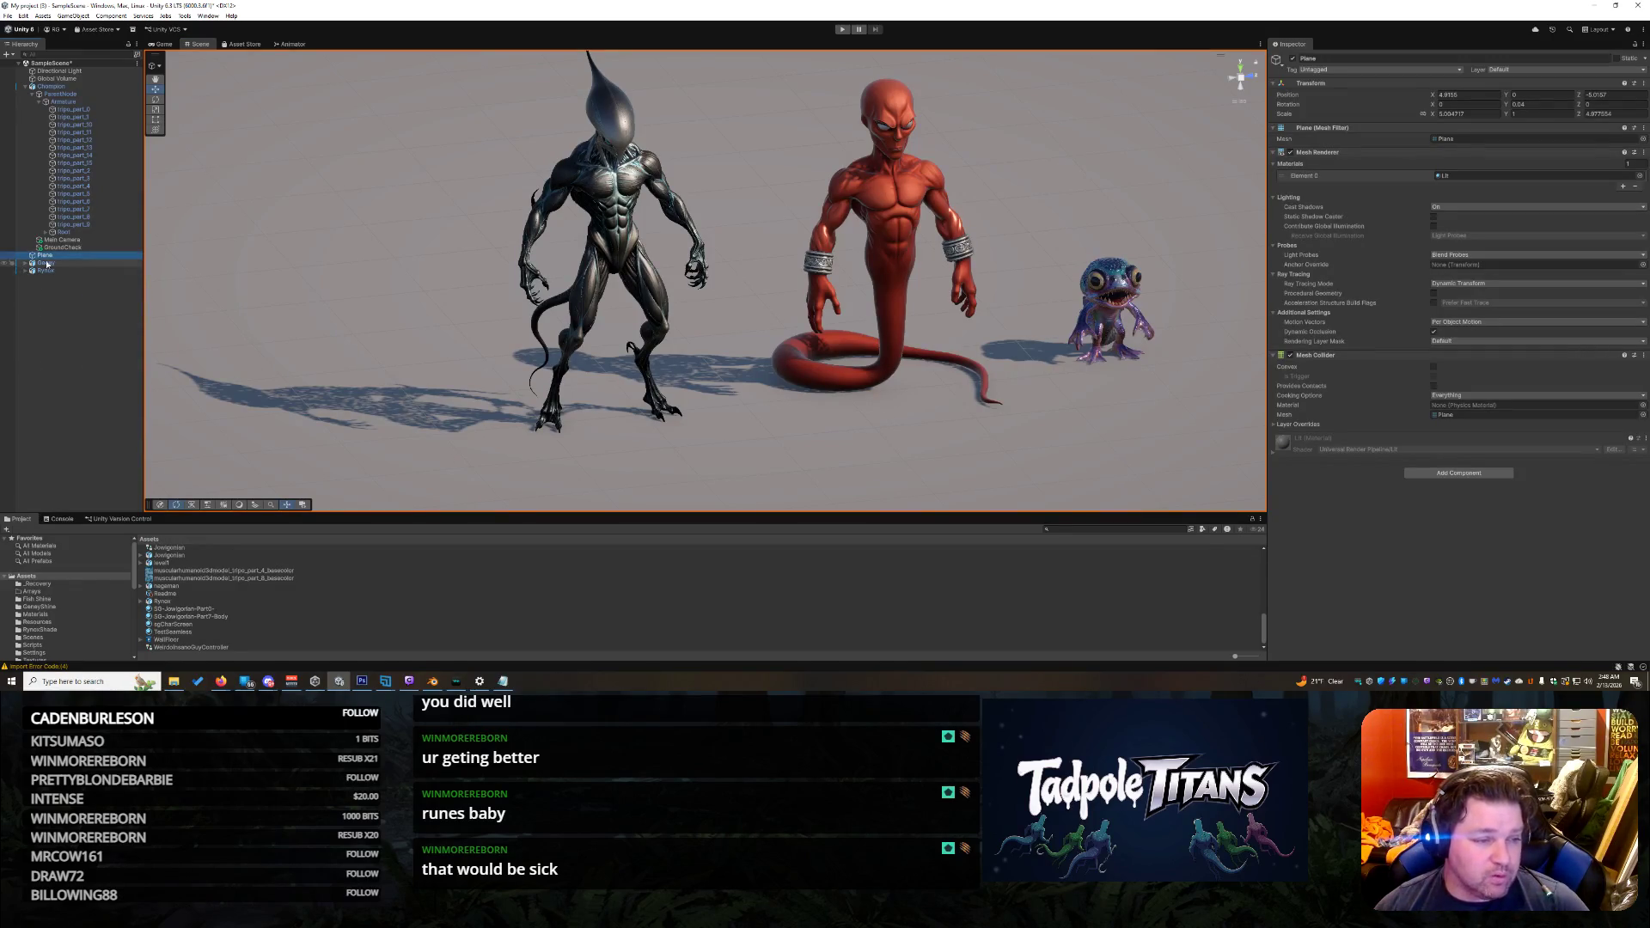
left_click(47, 271)
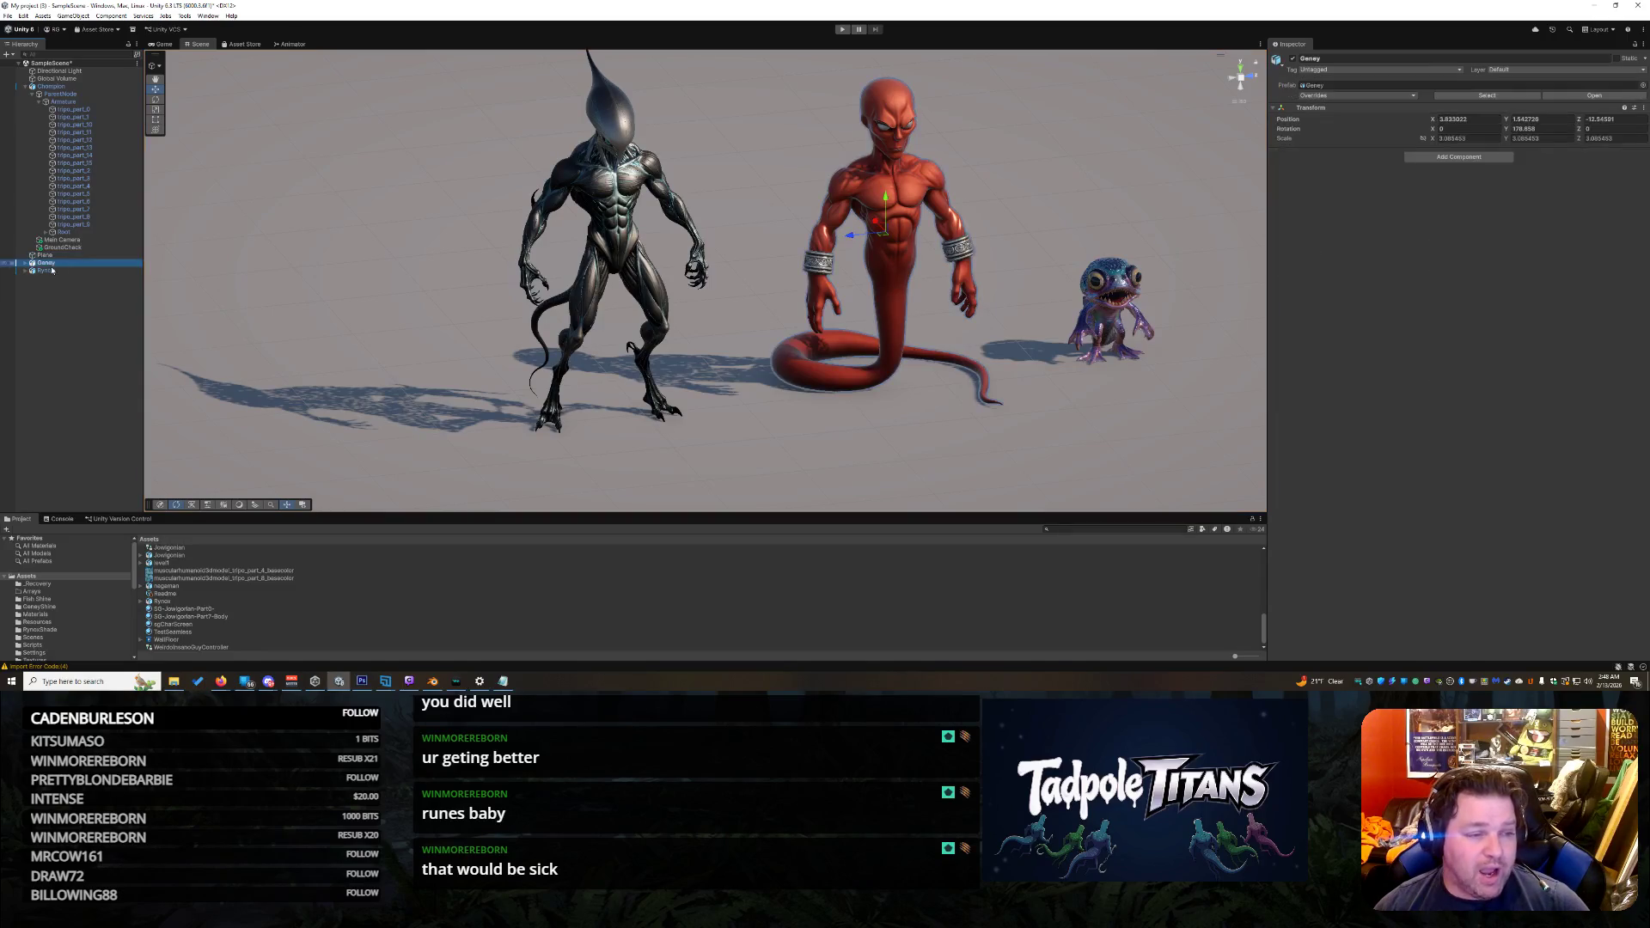
left_click(26, 87)
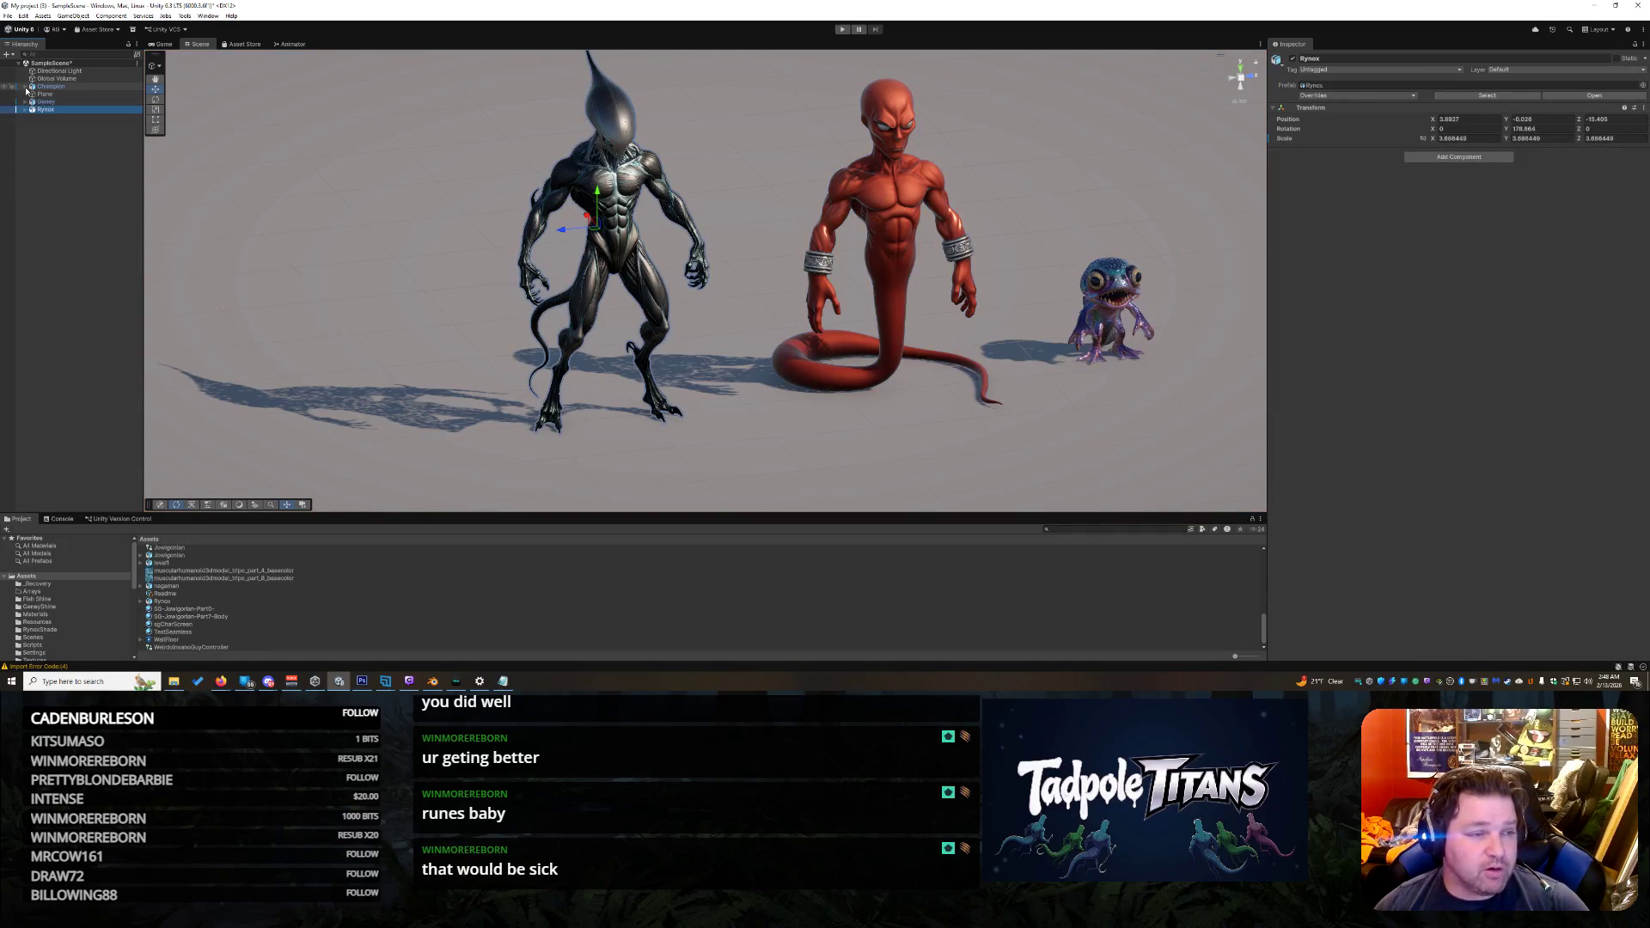
left_click(47, 96)
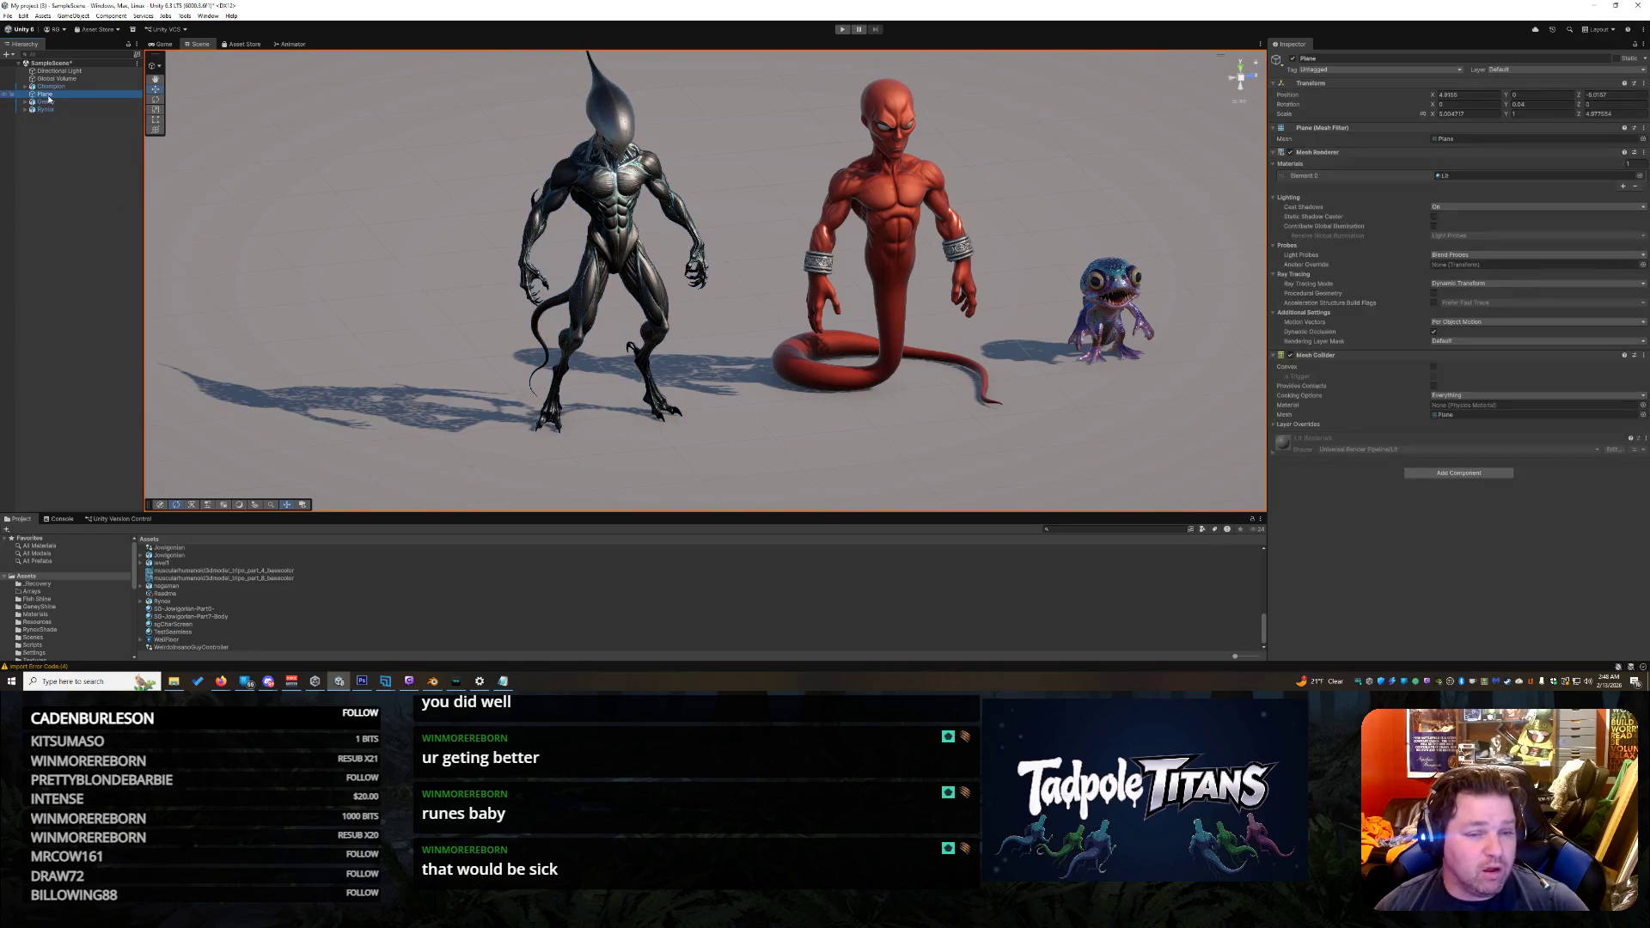
left_click_drag(47, 95, 43, 113)
left_click(55, 188)
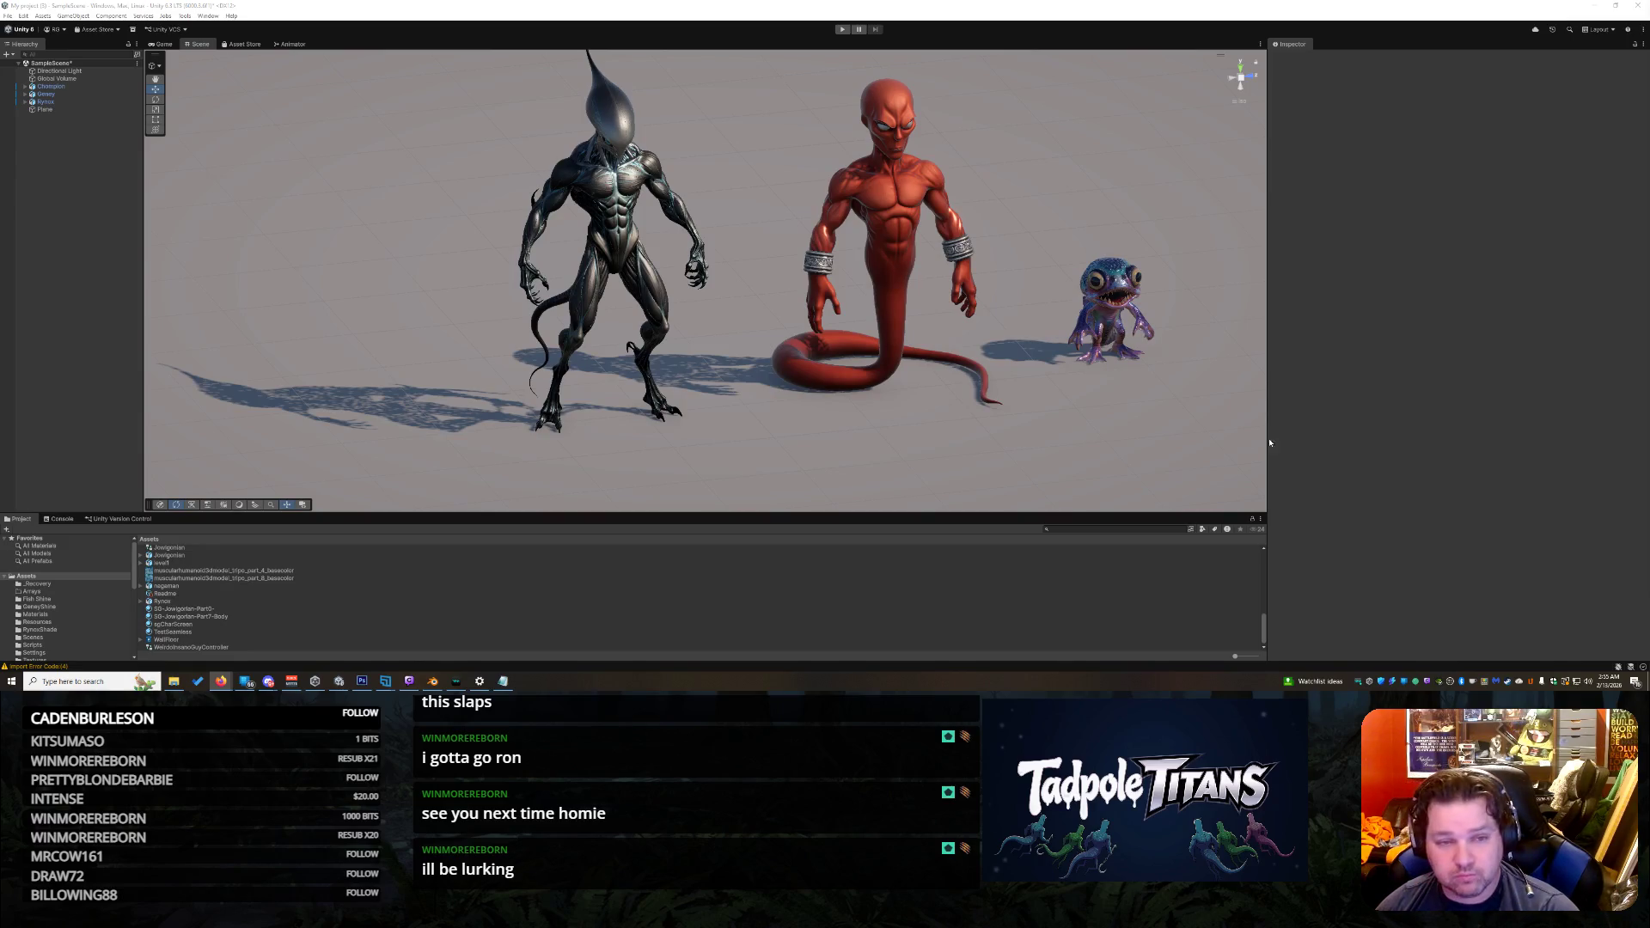
scroll(1080, 437, "down", 2)
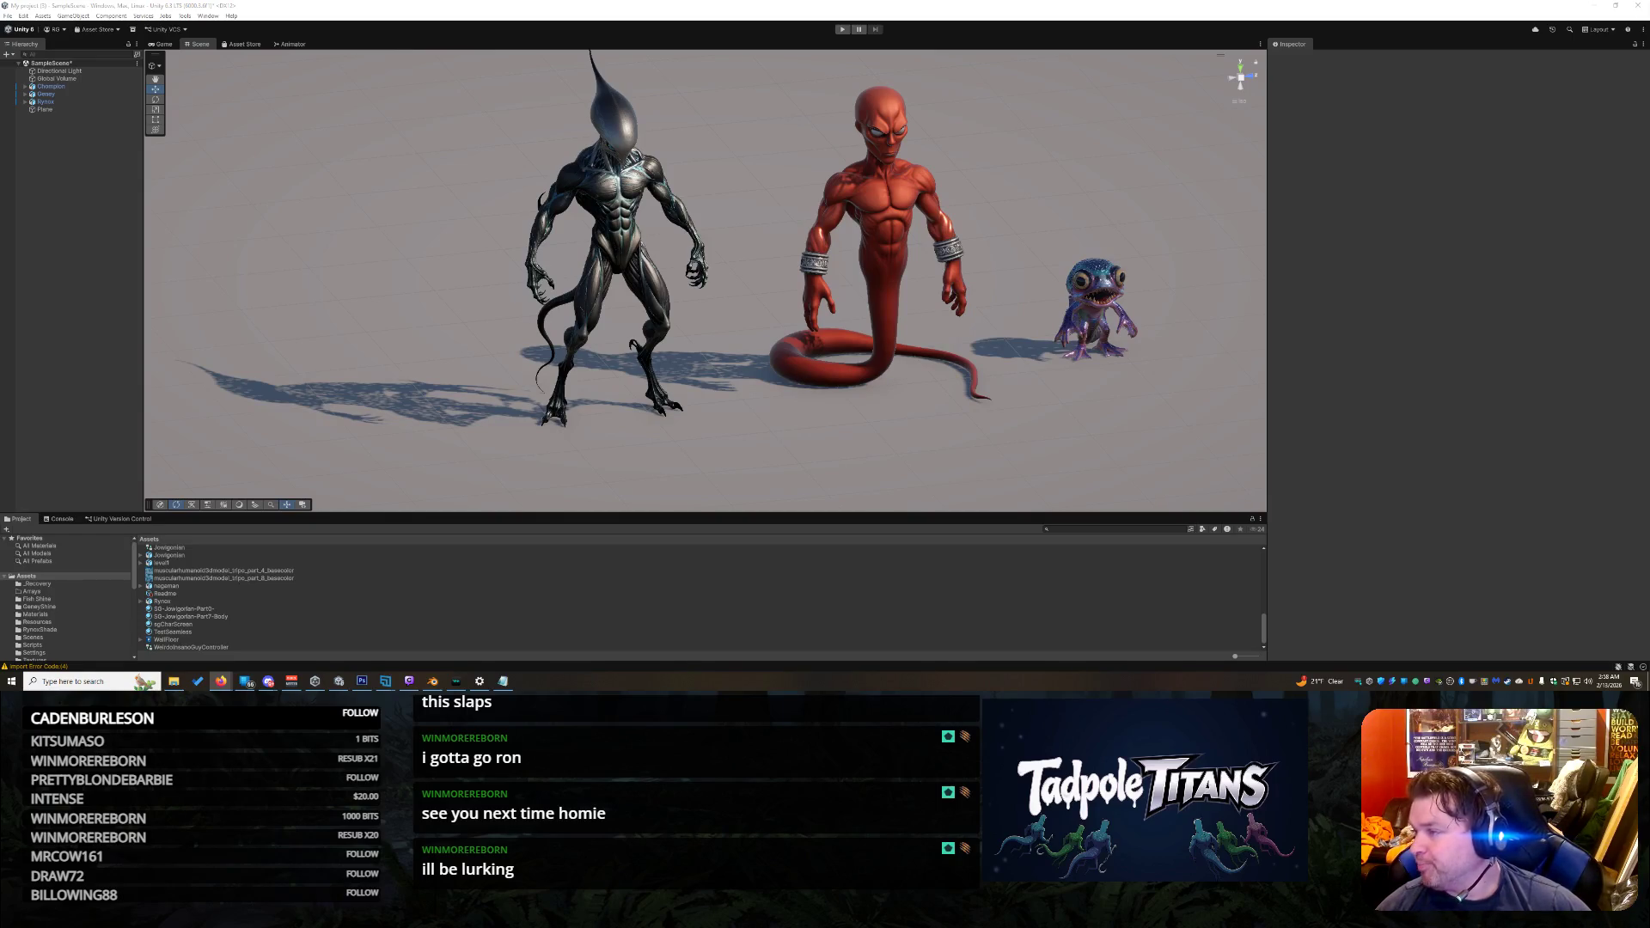
key("alt+Tab")
left_click_drag(844, 64, 701, 65)
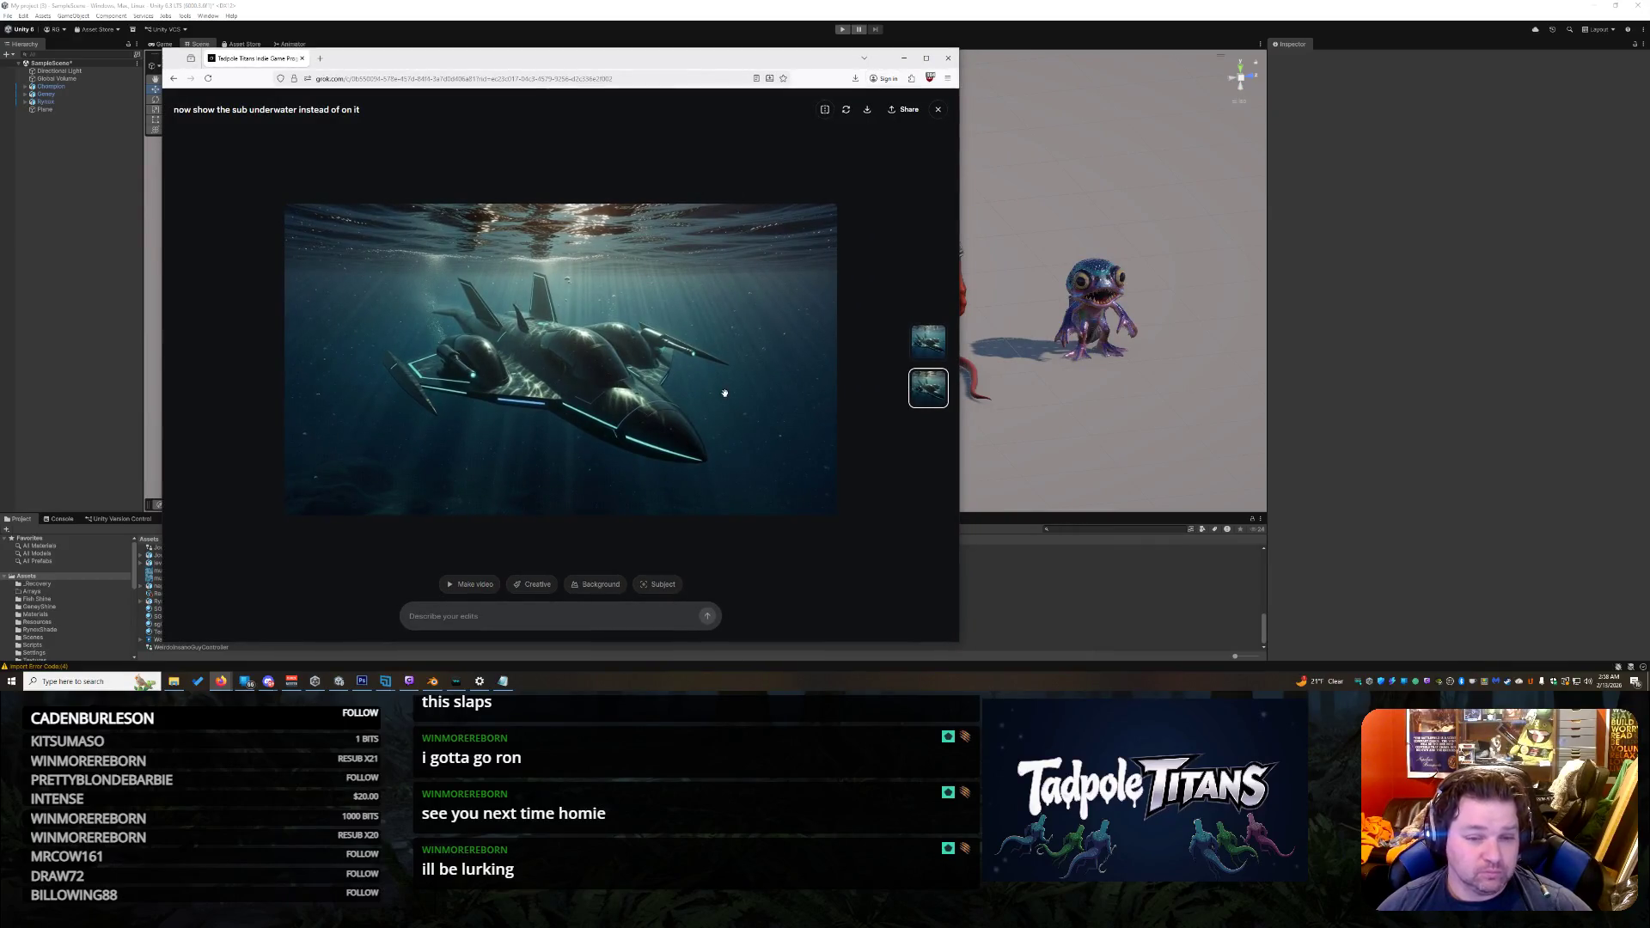
left_click(921, 352)
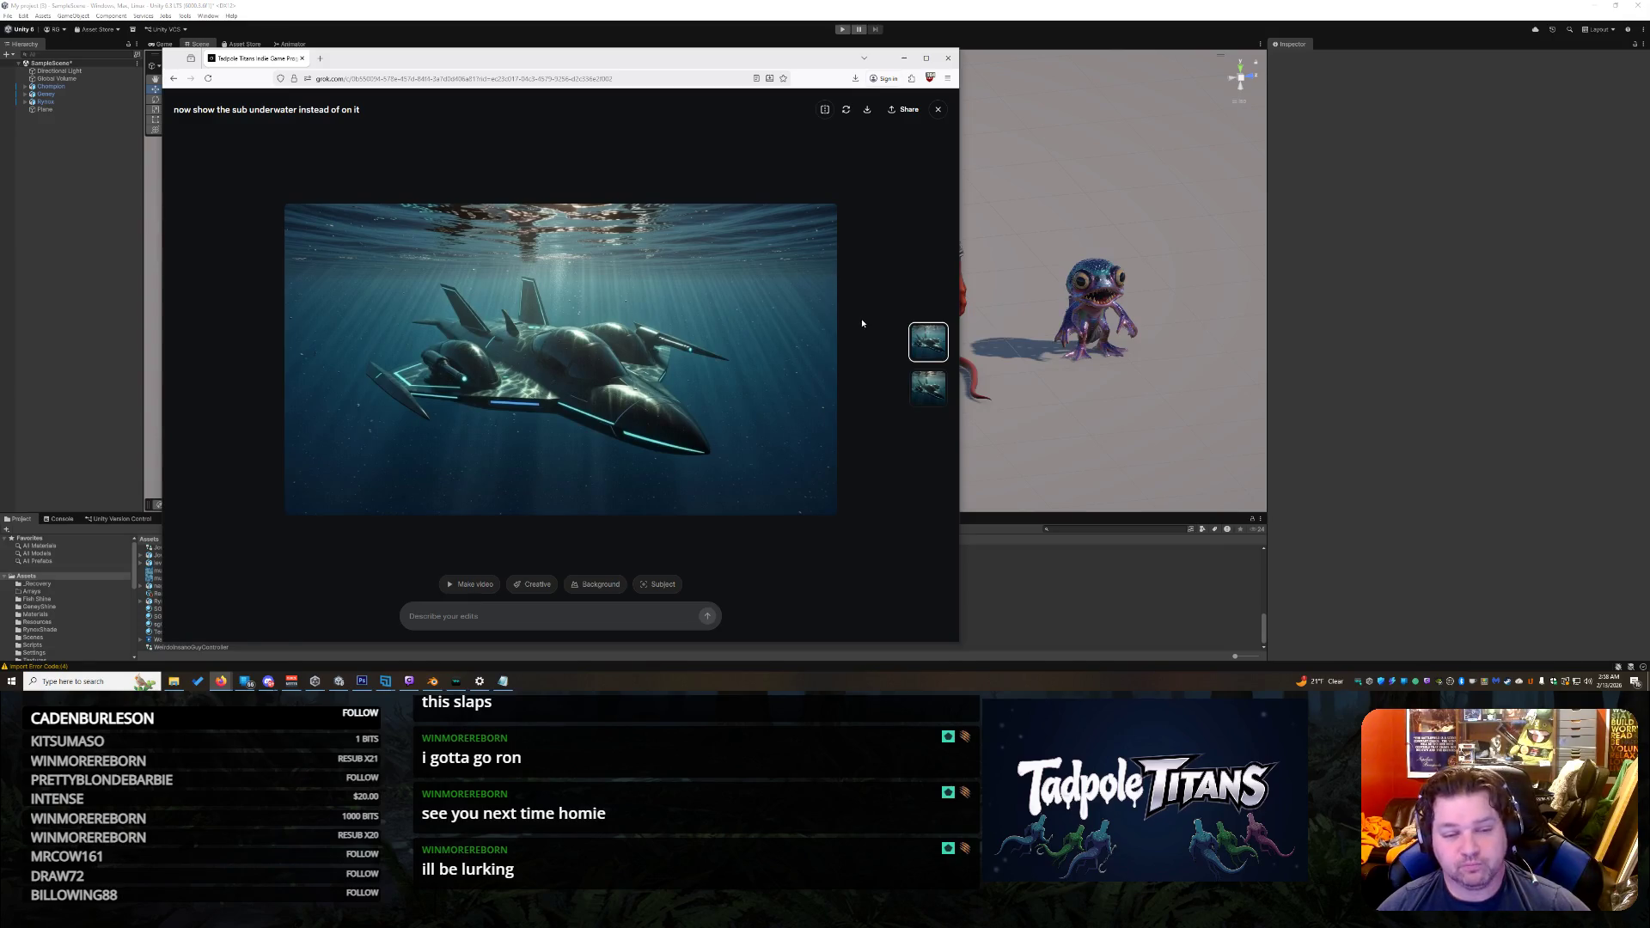
left_click_drag(532, 68, 454, 53)
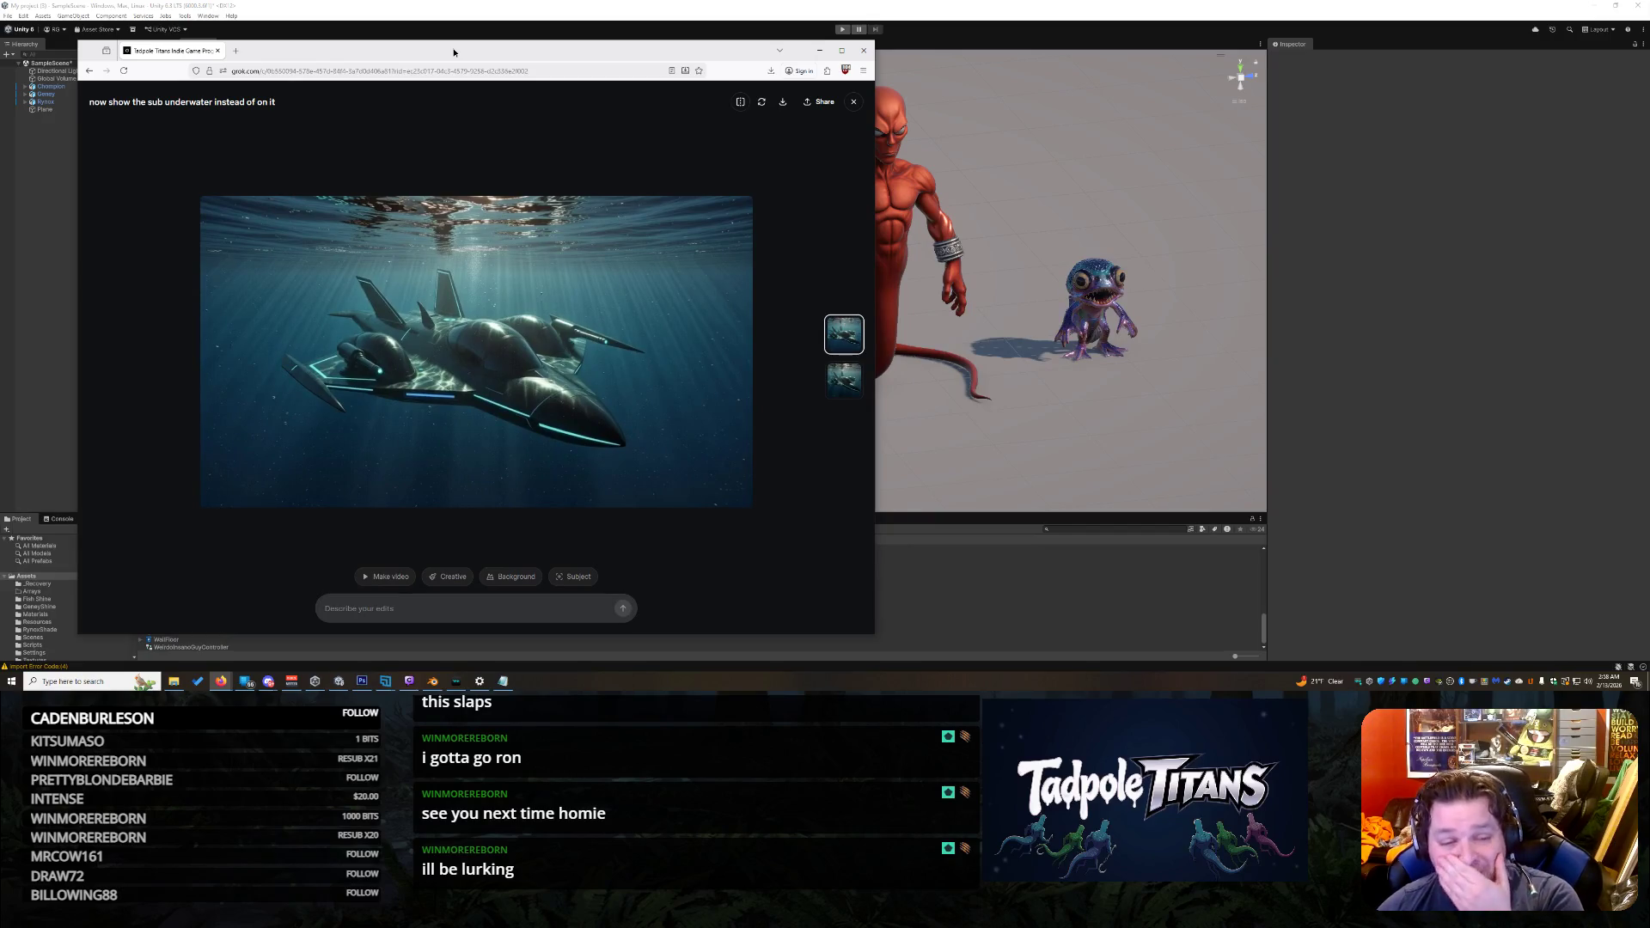
left_click_drag(454, 52, 461, 56)
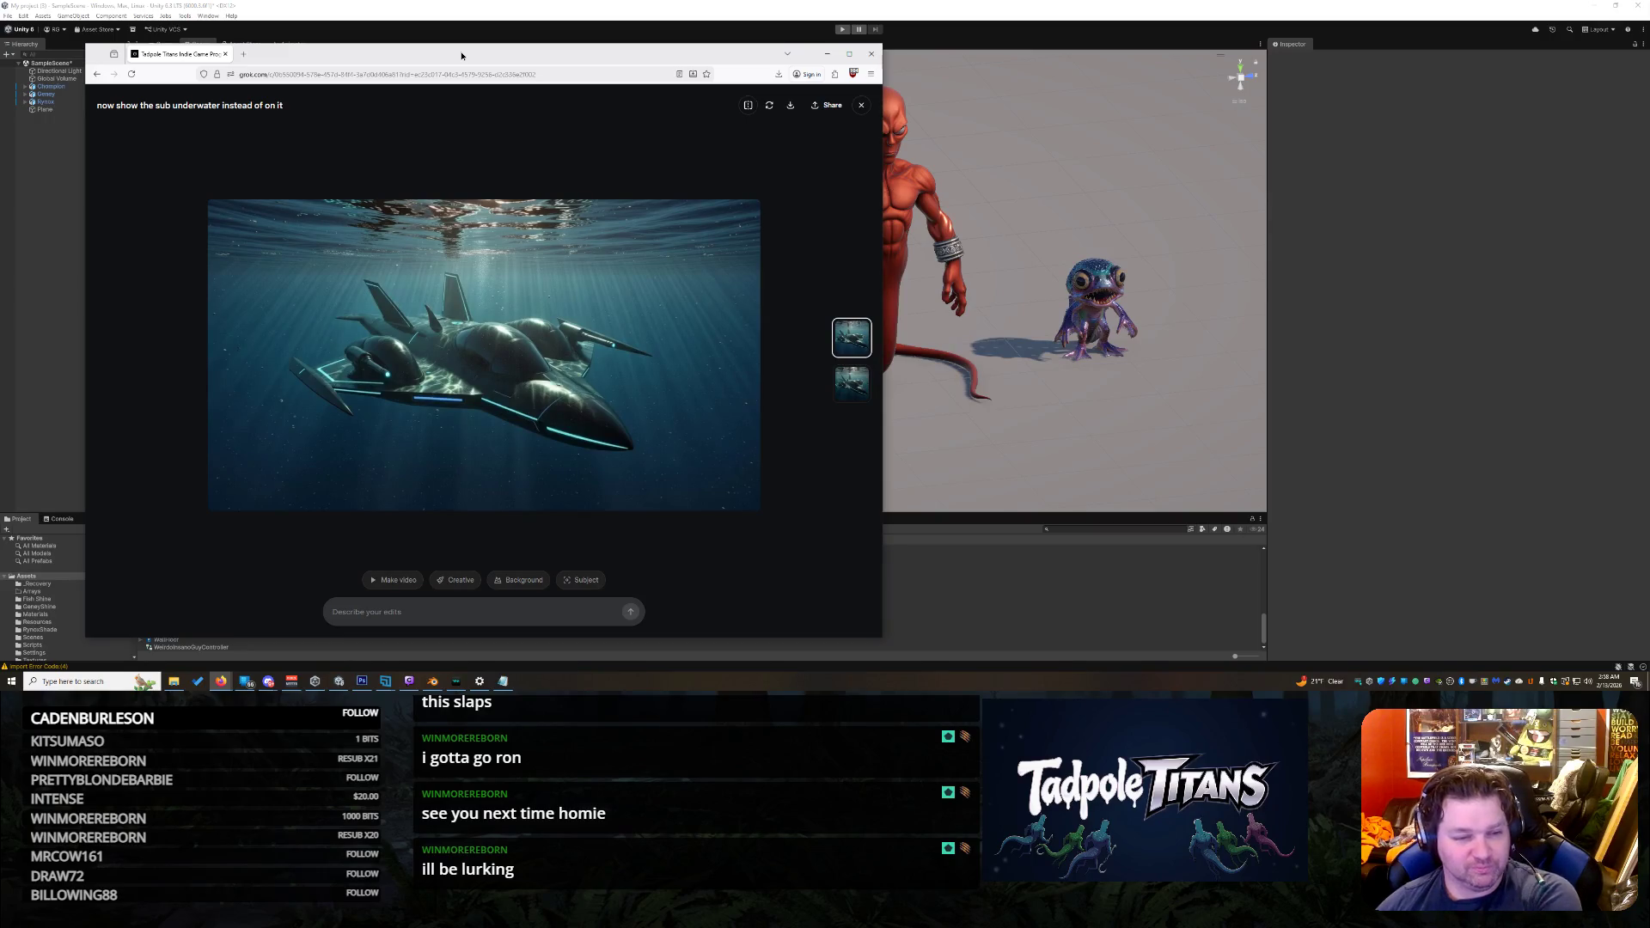
left_click_drag(461, 56, 469, 69)
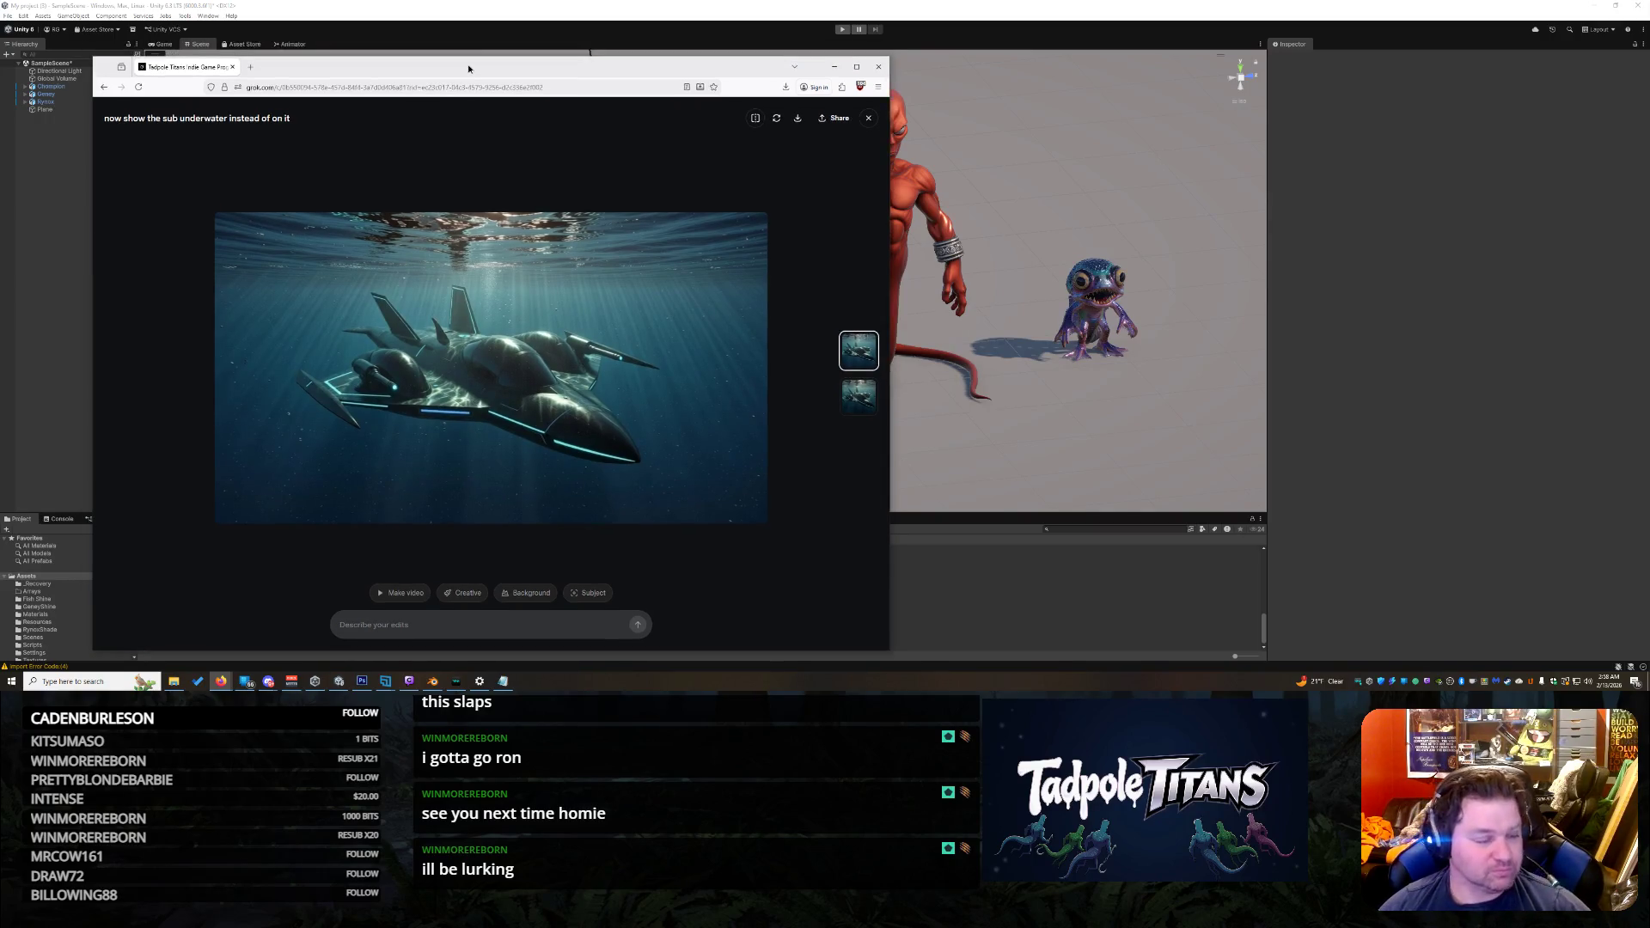
key("alt+Tab")
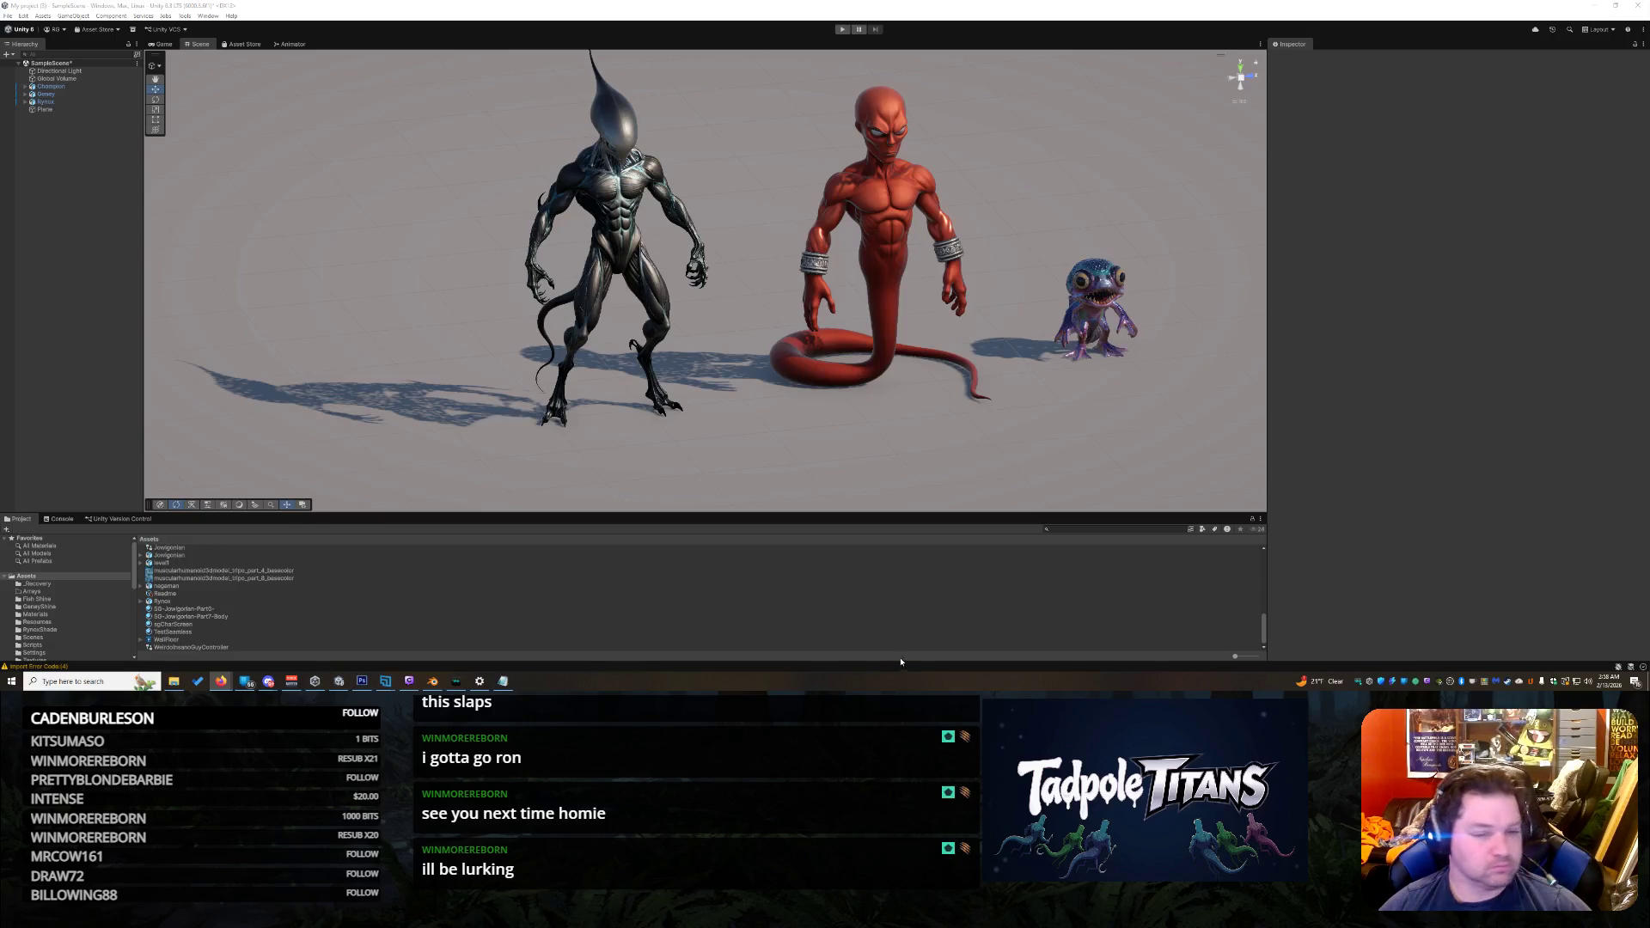
left_click(1513, 170)
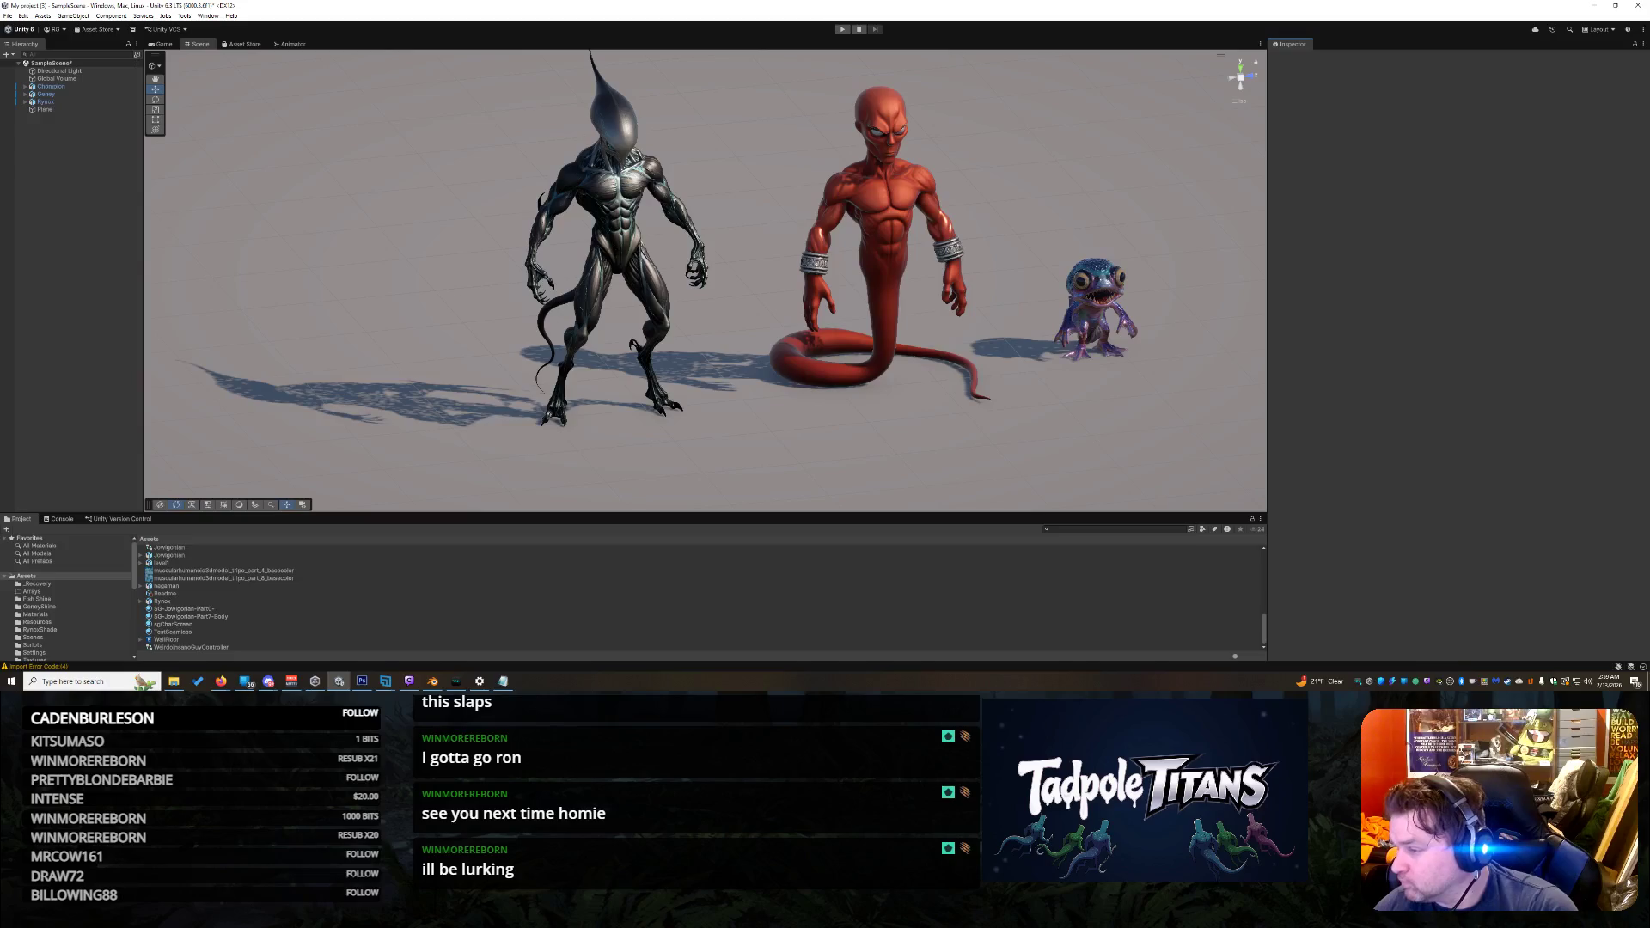
key("alt+Tab")
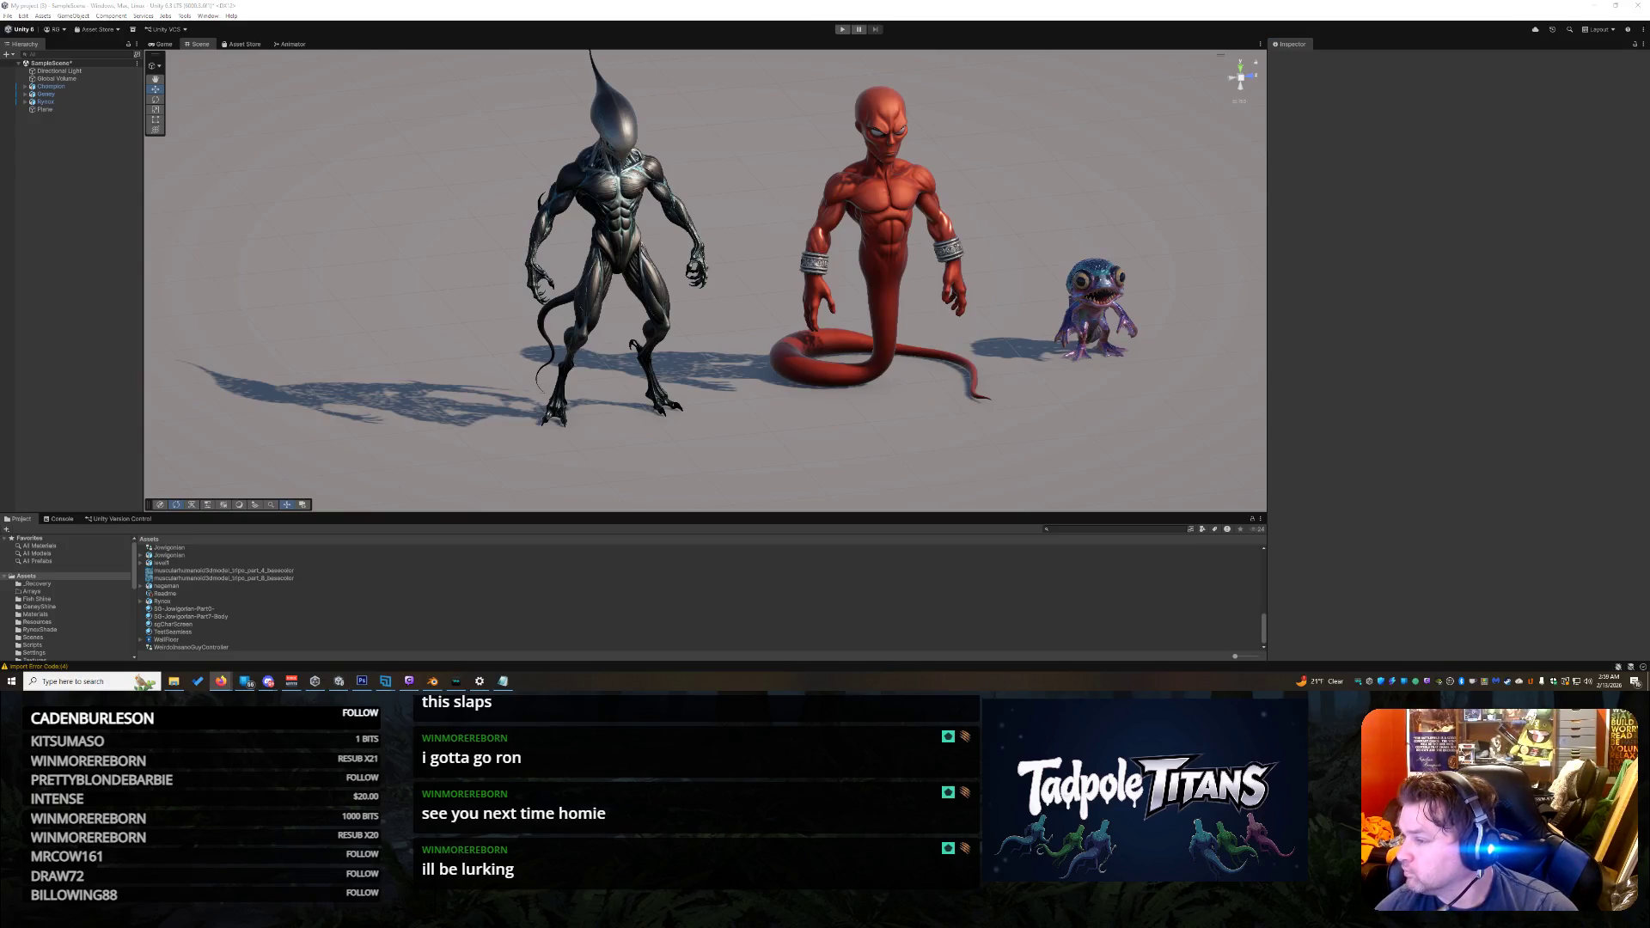